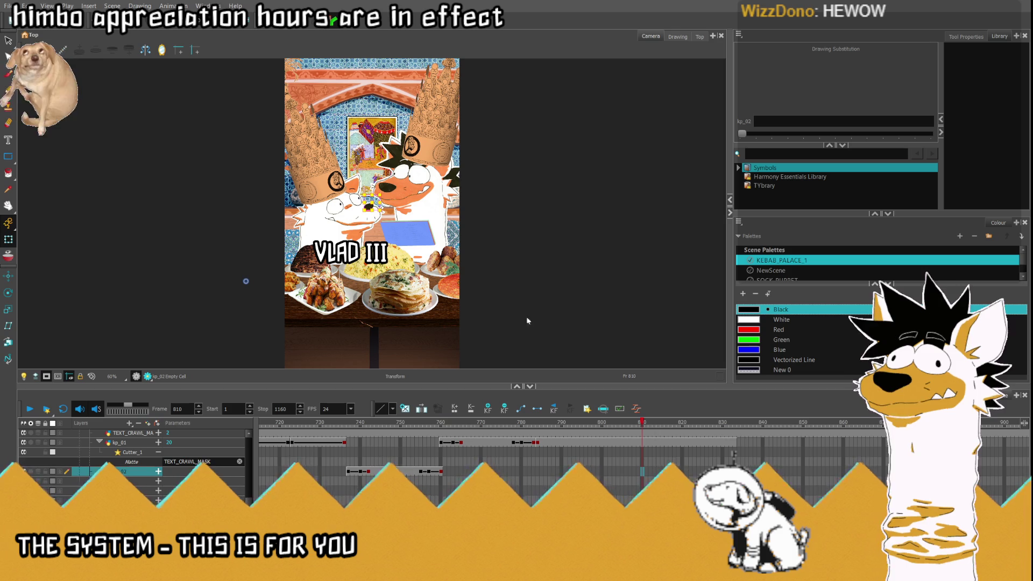
Step: Put the colon drawing into frame 810 and scale it, raised beside VLAD III
left_click(642, 472)
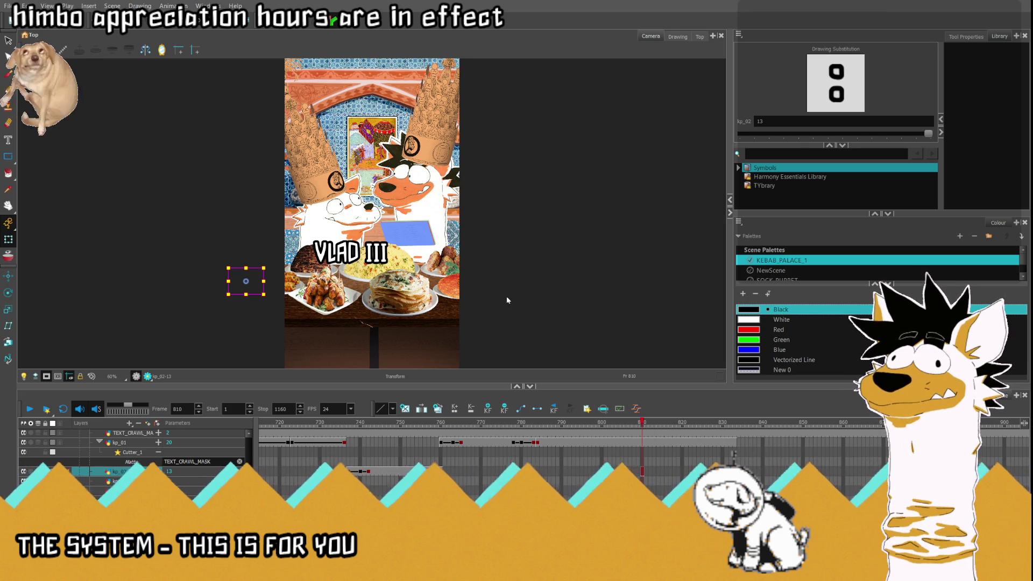
left_click_drag(644, 423, 662, 423)
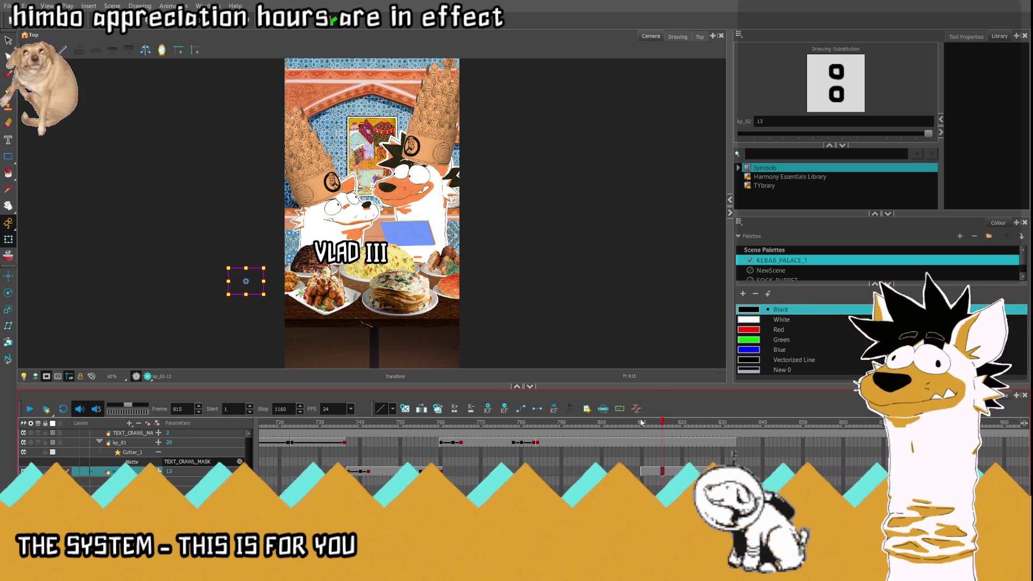
left_click(643, 472)
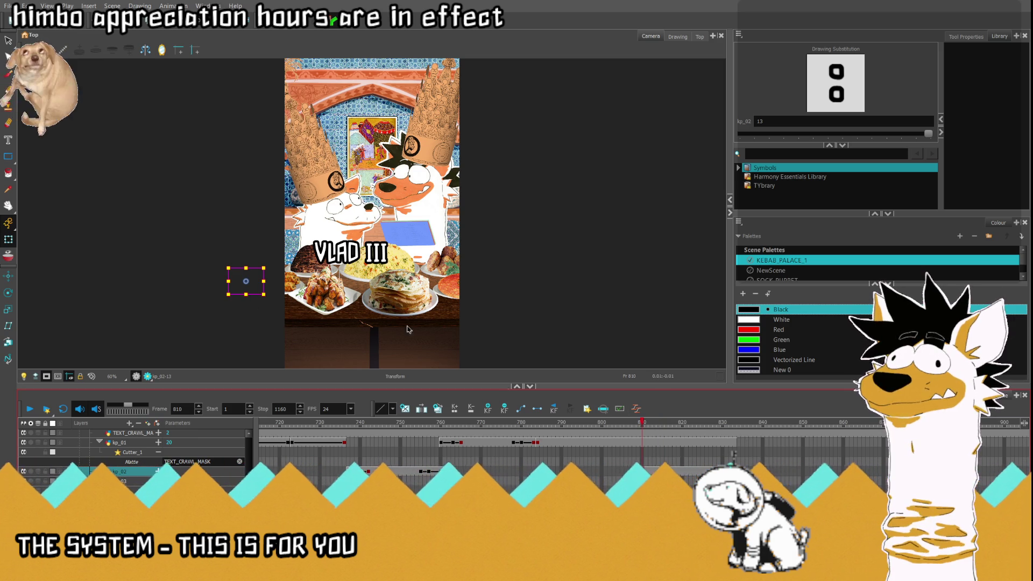
left_click_drag(399, 267, 394, 257)
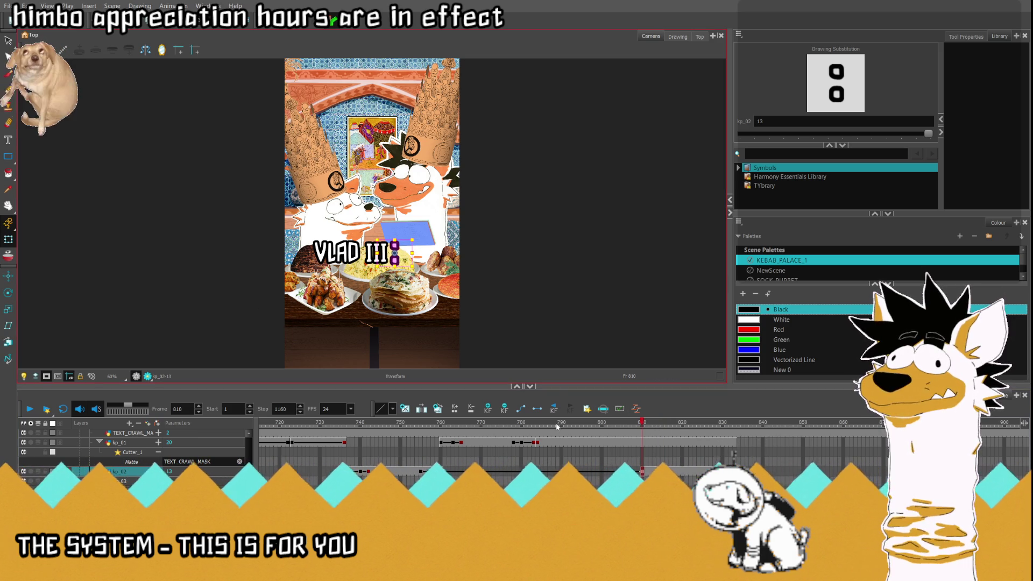
Step: Scrub between frames 809 and 815 to check the colon next to the title
left_click(536, 409)
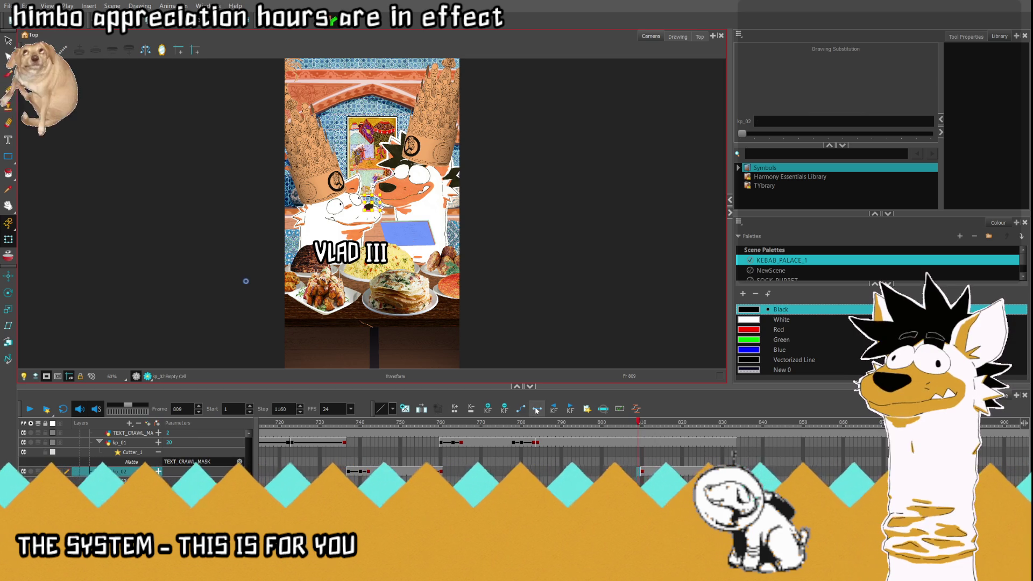
key("period")
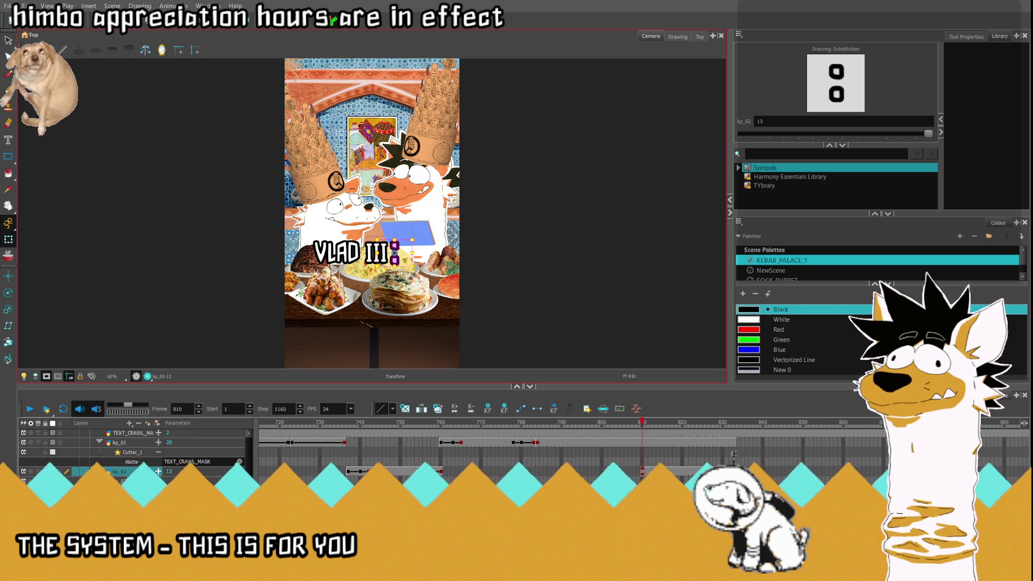
left_click(639, 480)
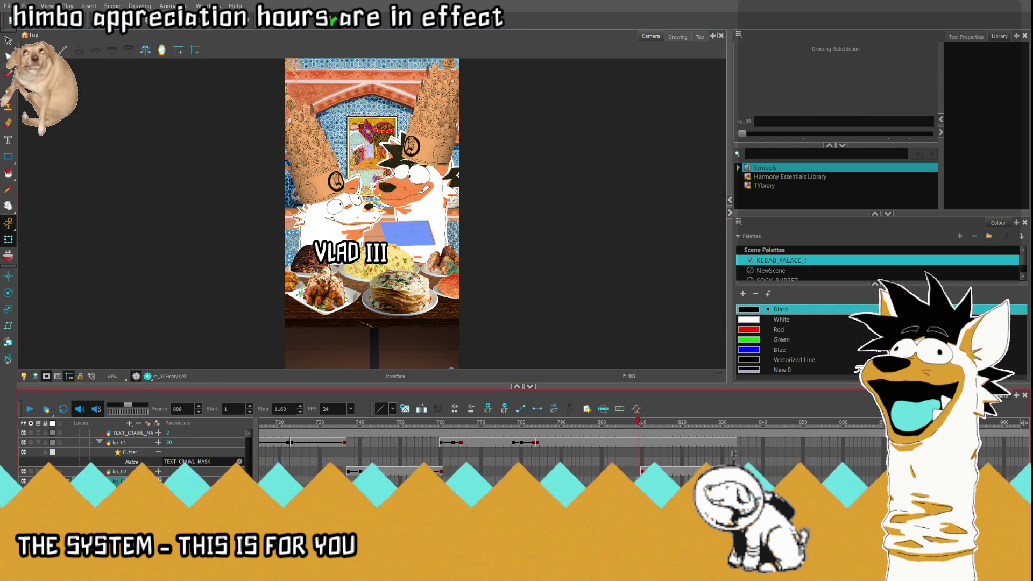
left_click(641, 426)
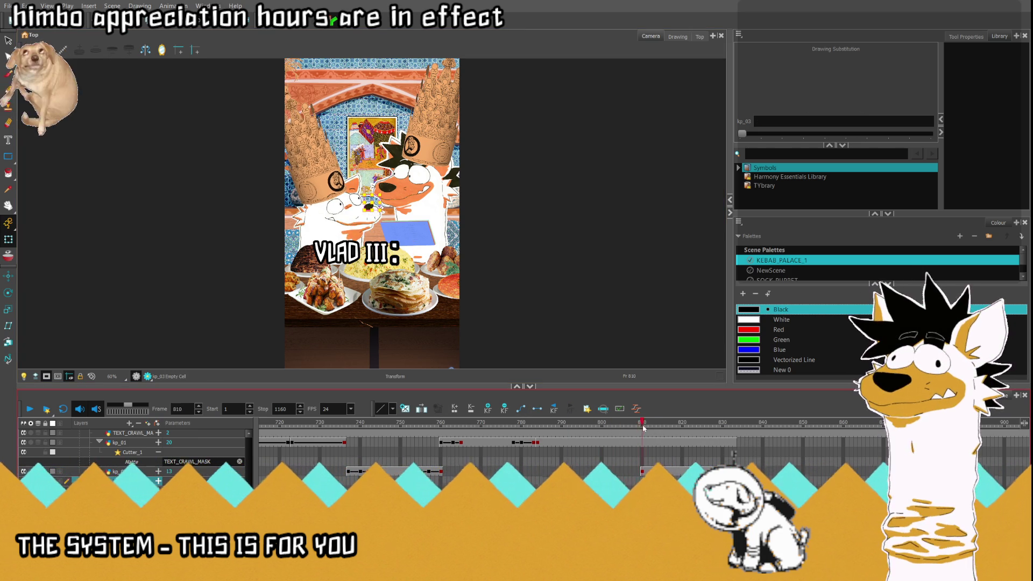
left_click_drag(641, 426, 656, 437)
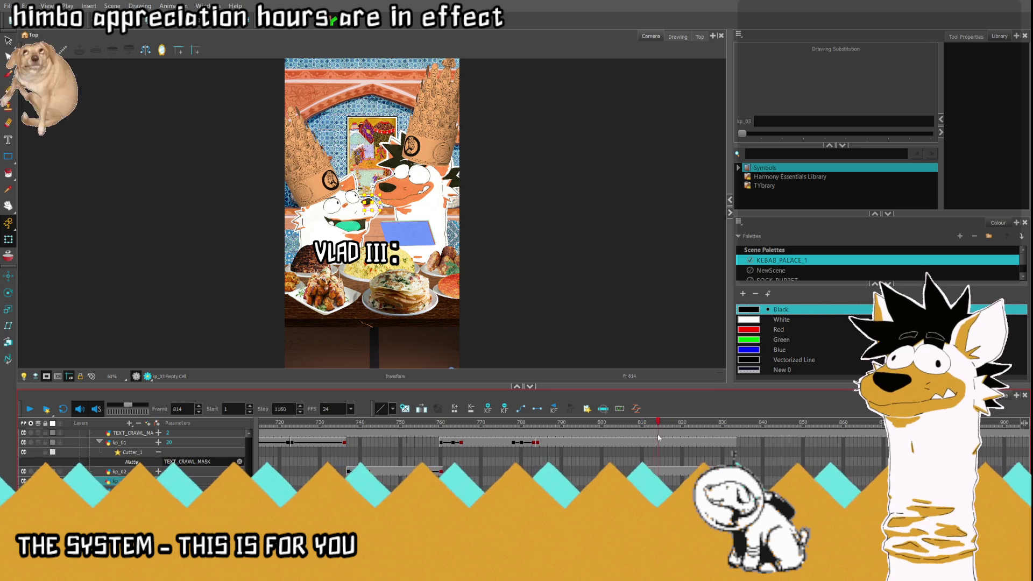
left_click_drag(657, 437, 642, 431)
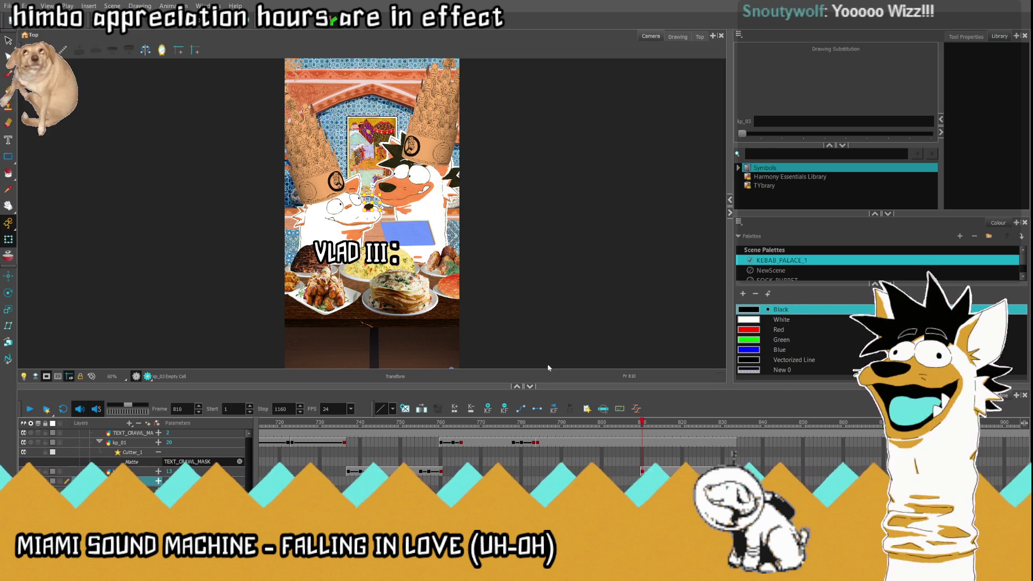
Step: In the Drawing view, erase the words WE GOT, leaving only THE
left_click(677, 36)
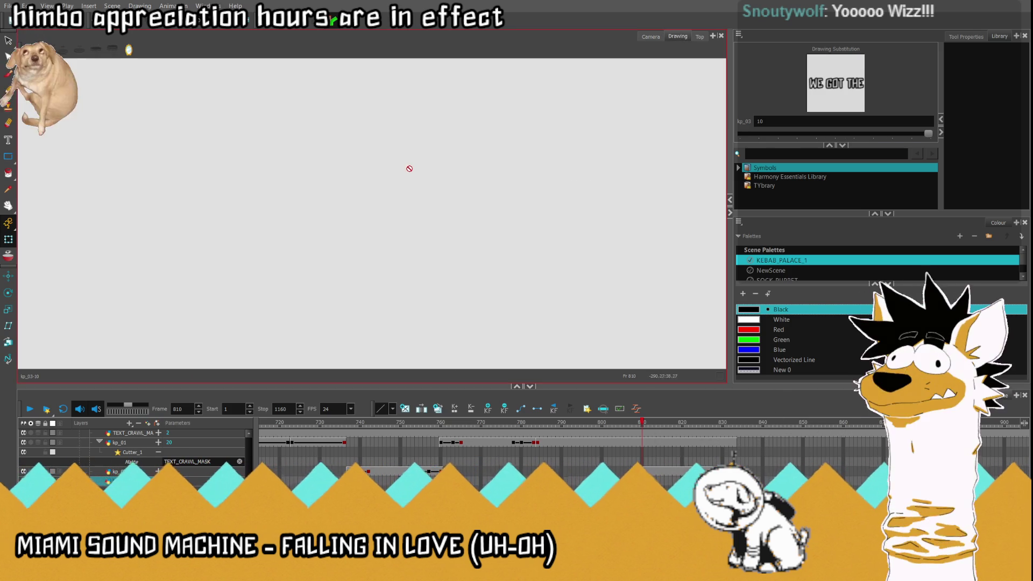
scroll(479, 205, "up", 3)
left_click_drag(572, 166, 545, 161)
key("Delete")
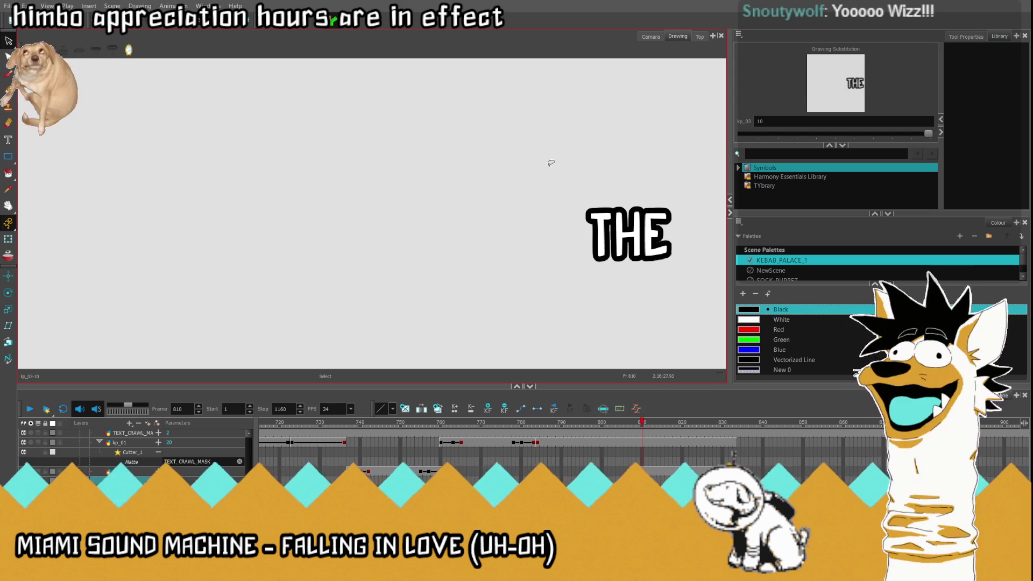
Step: Back in the Camera view, select THE's frame-810 cell with the Transform tool
left_click(650, 37)
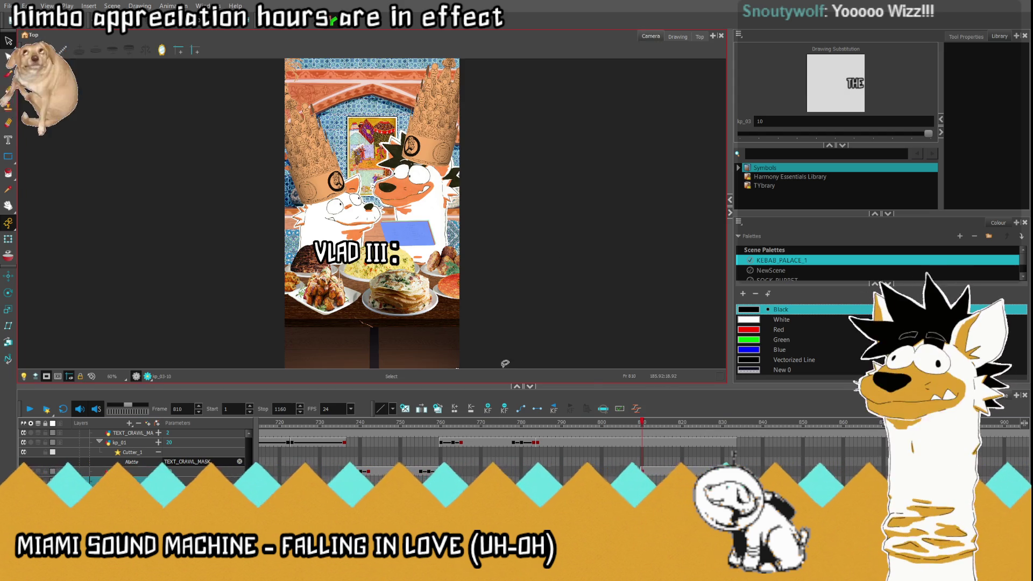
scroll(375, 239, "down", 2)
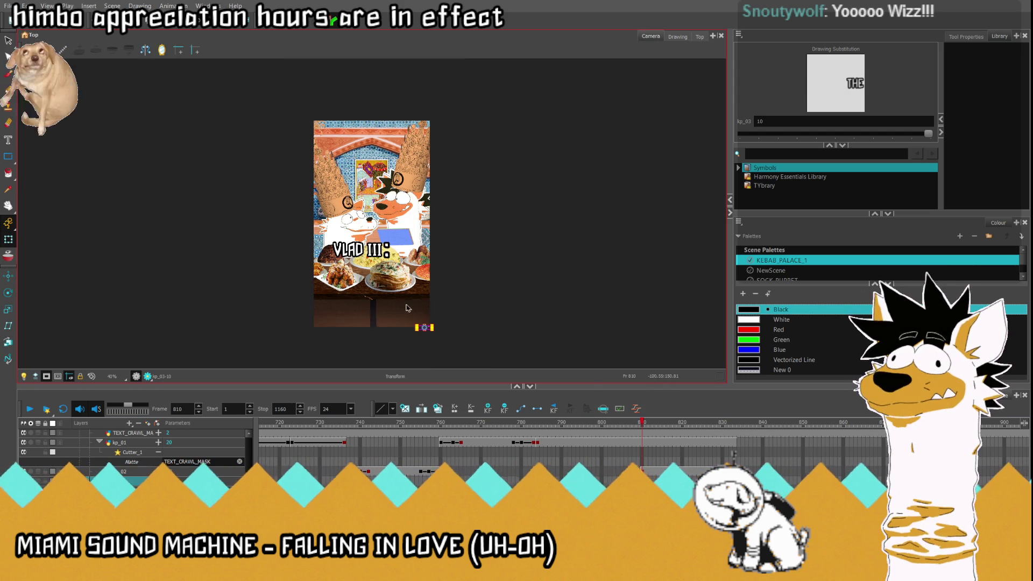
scroll(434, 333, "up", 4)
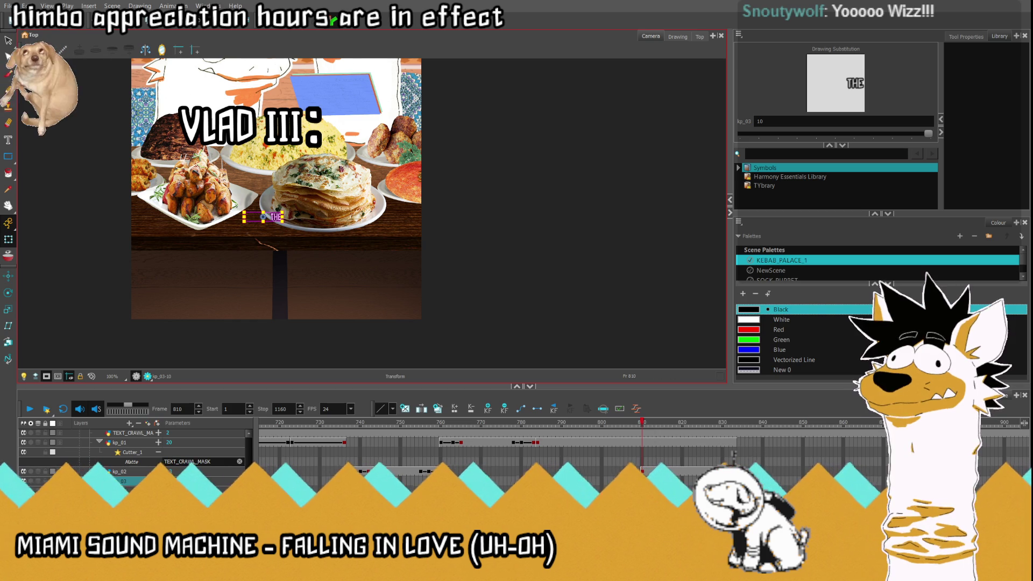
left_click(677, 36)
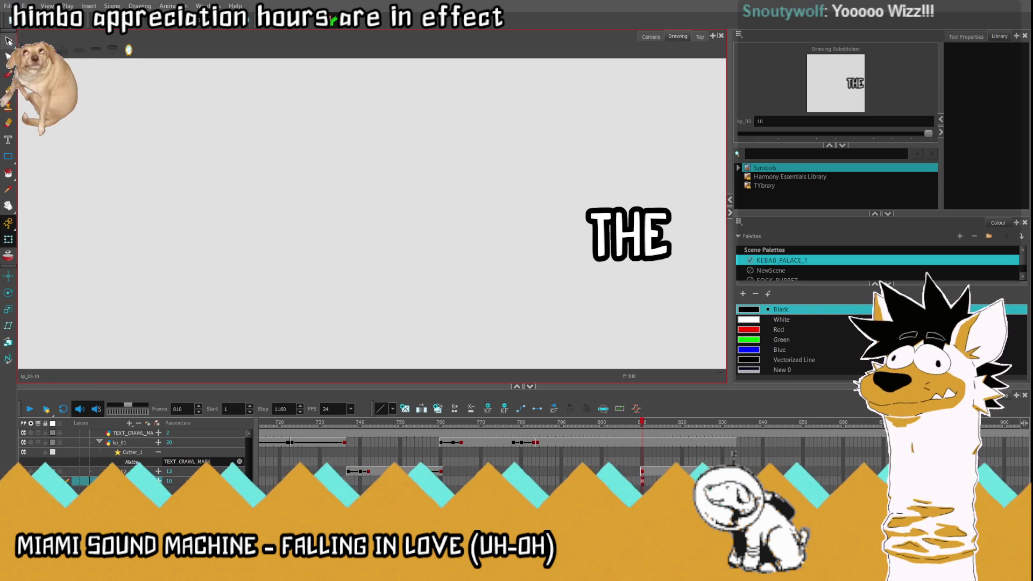
left_click(653, 37)
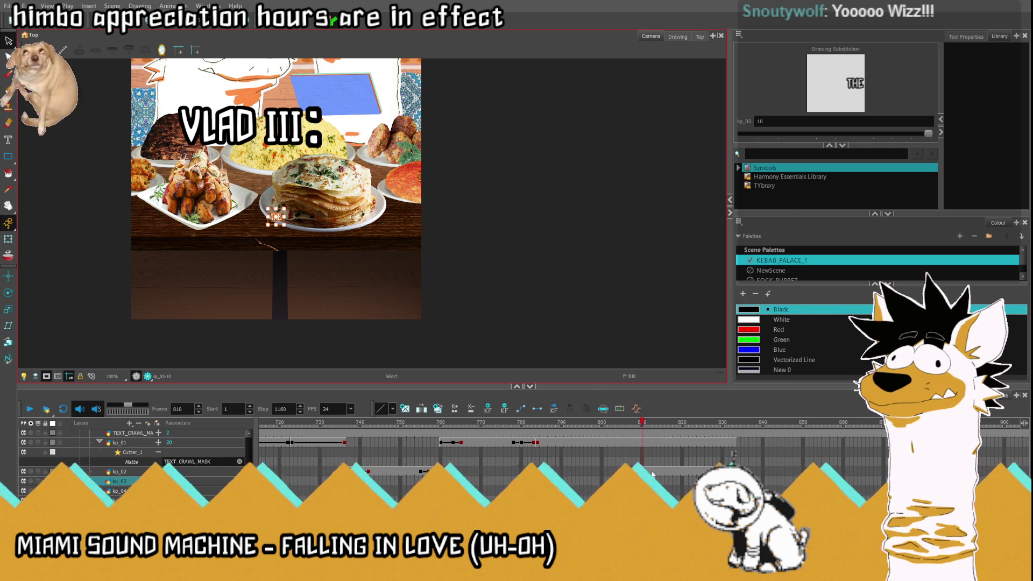
left_click(642, 471)
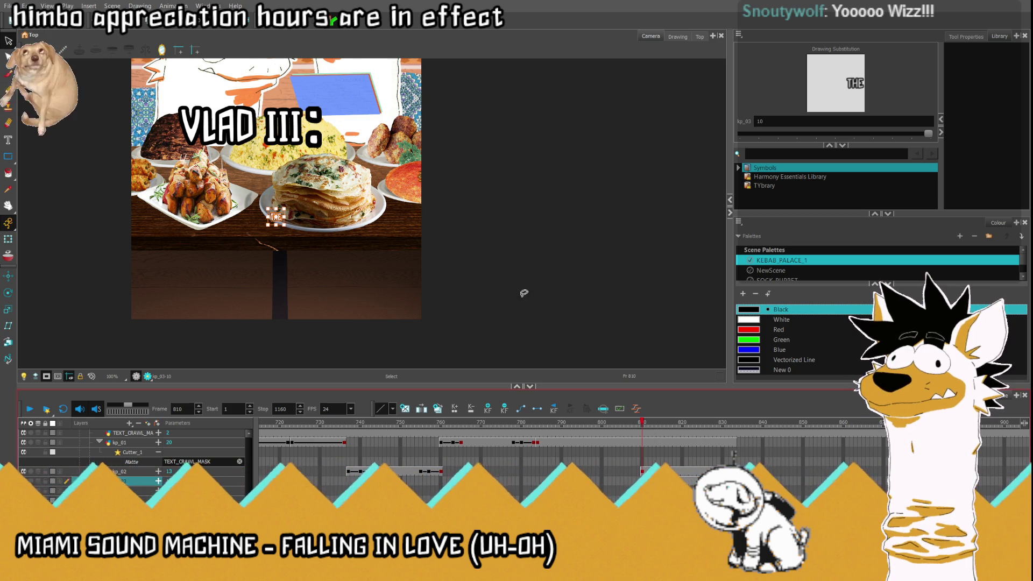
key("shift+t")
left_click(274, 217)
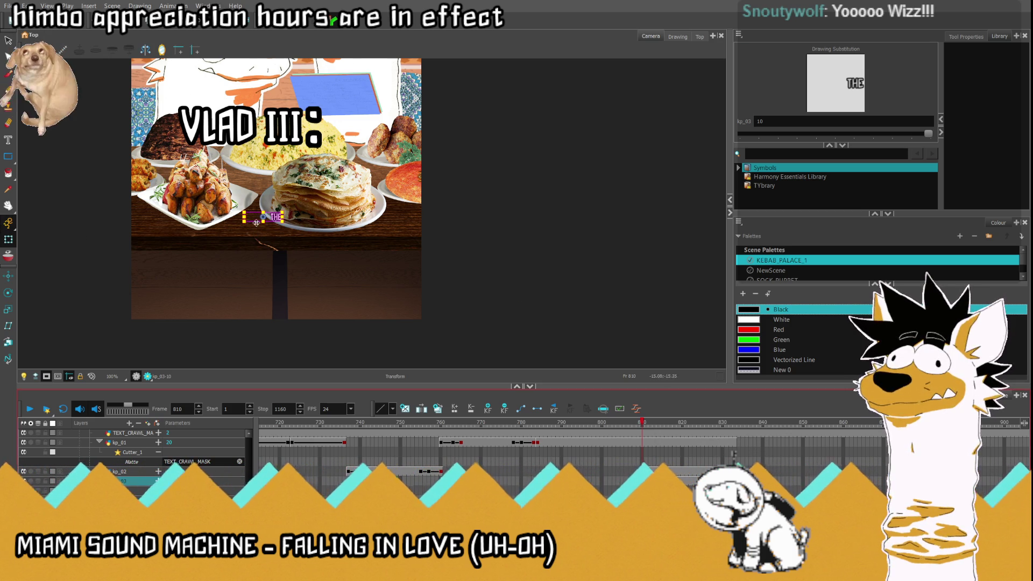
Step: Enlarge THE under VLAD III and expose drawing 7 on kp_04 at frame 810
mouse_move(282, 217)
left_mouse_down()
mouse_move(292, 218)
mouse_move(216, 160)
left_mouse_up()
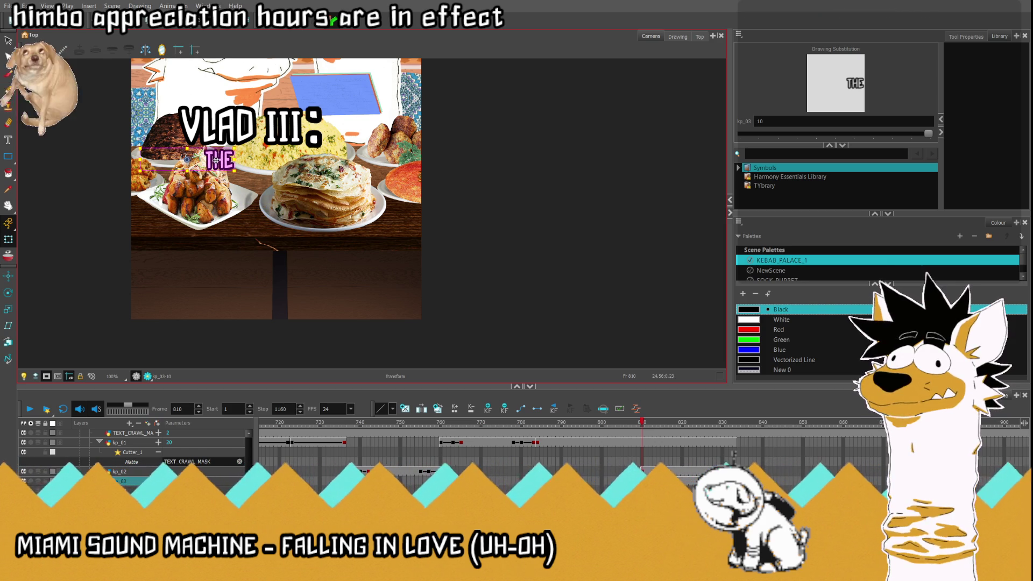
left_click(520, 168)
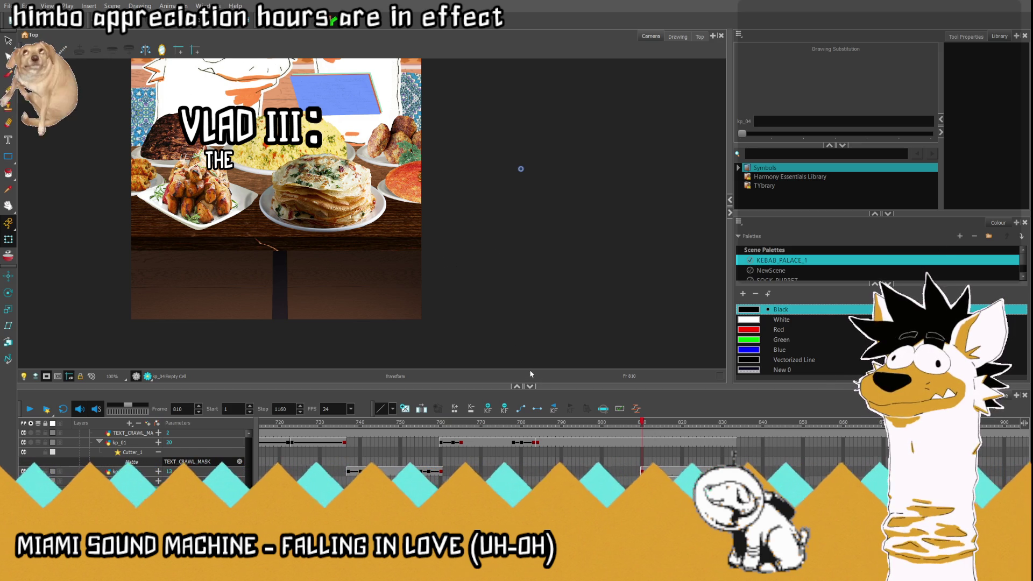
type("7")
key("Return")
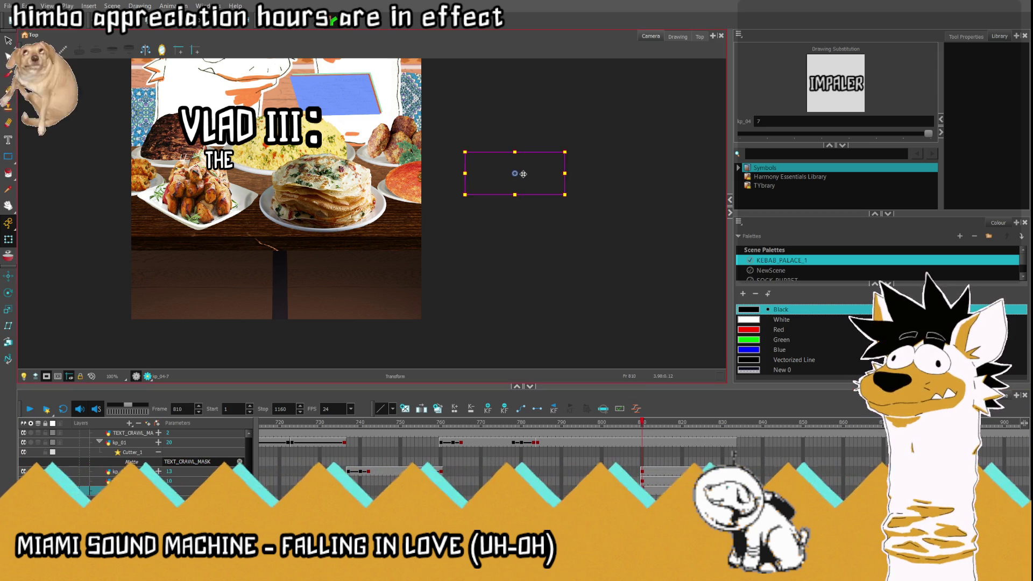
Step: Drag the IMPALER drawing into the scene below THE
left_click_drag(526, 168, 276, 195)
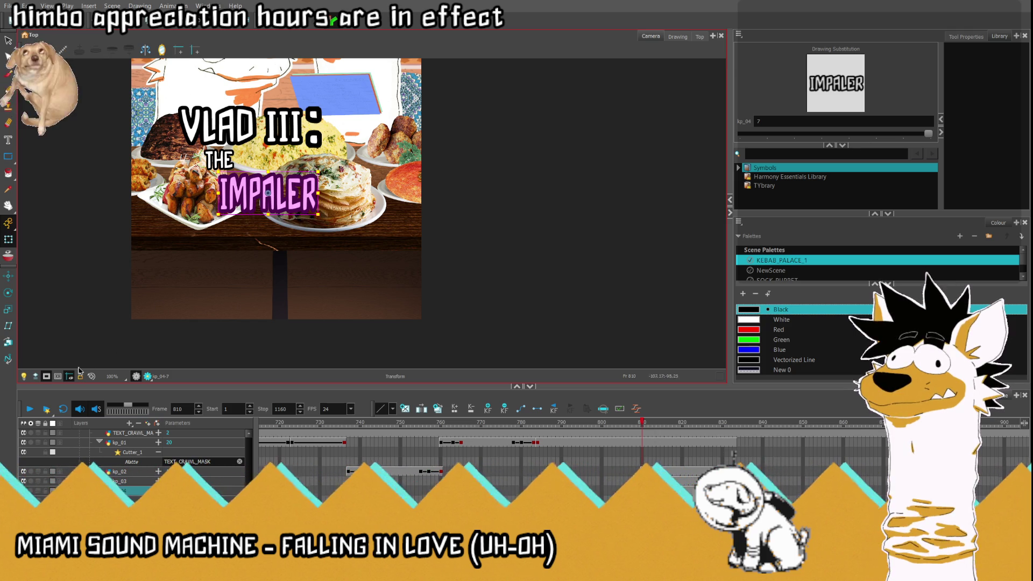
key("shift+m")
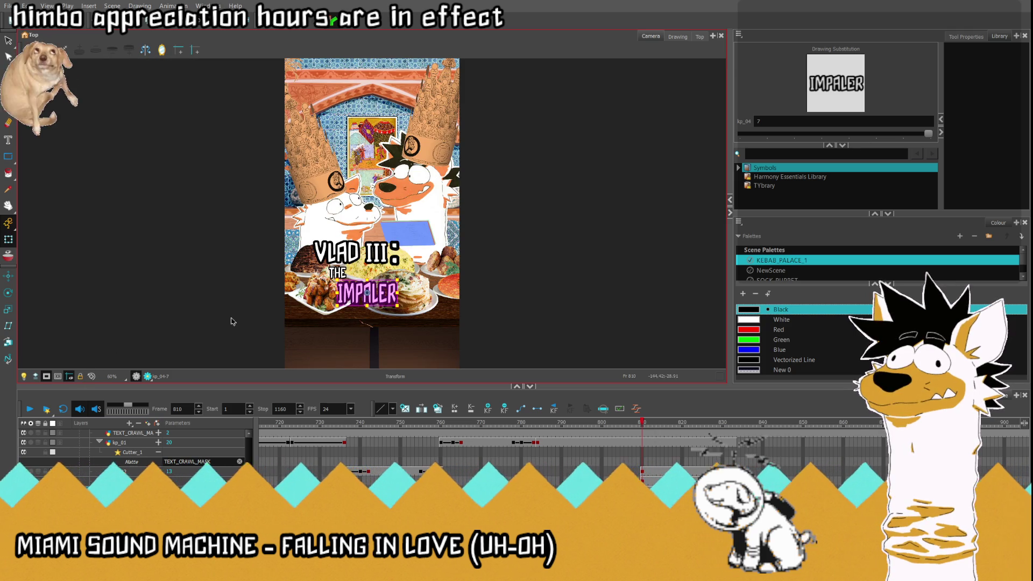
scroll(355, 279, "up", 3)
scroll(355, 278, "up", 2)
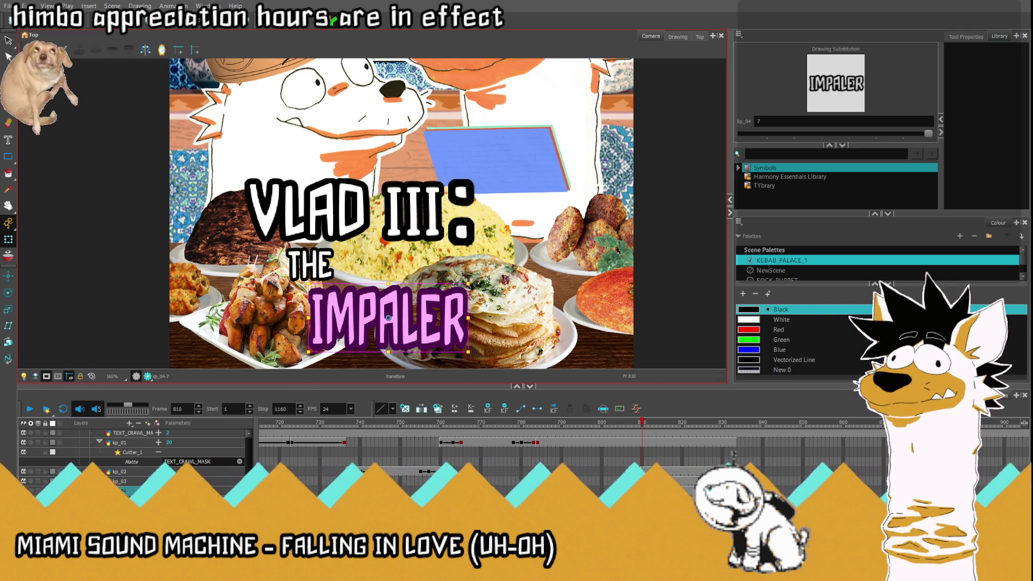
left_click(644, 471)
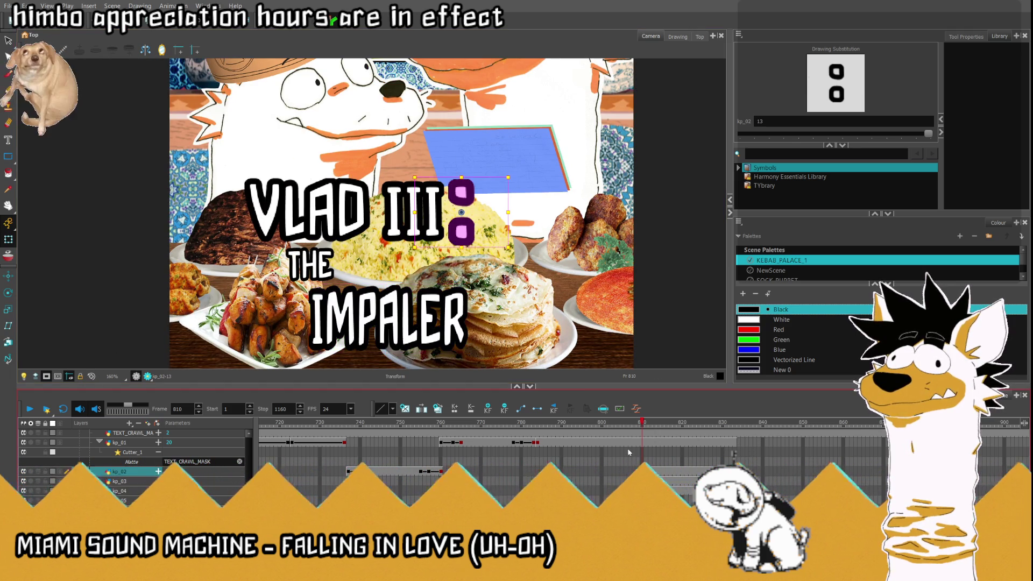
Step: Squash the VLAD III title vertically and bring up kp_01's layer parameters
scroll(648, 454, "up", 2)
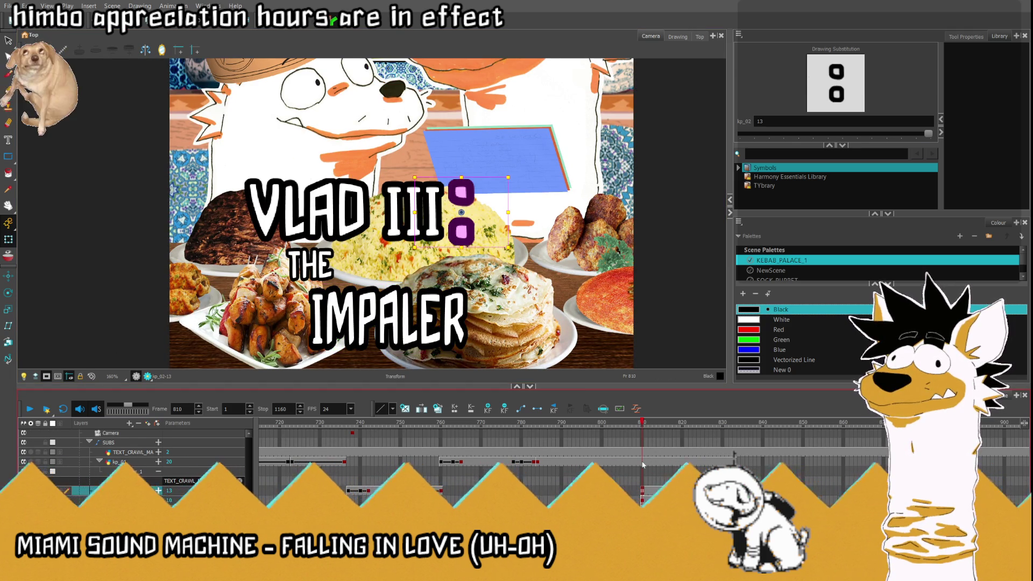
left_click(349, 244)
left_click_drag(349, 244, 344, 205)
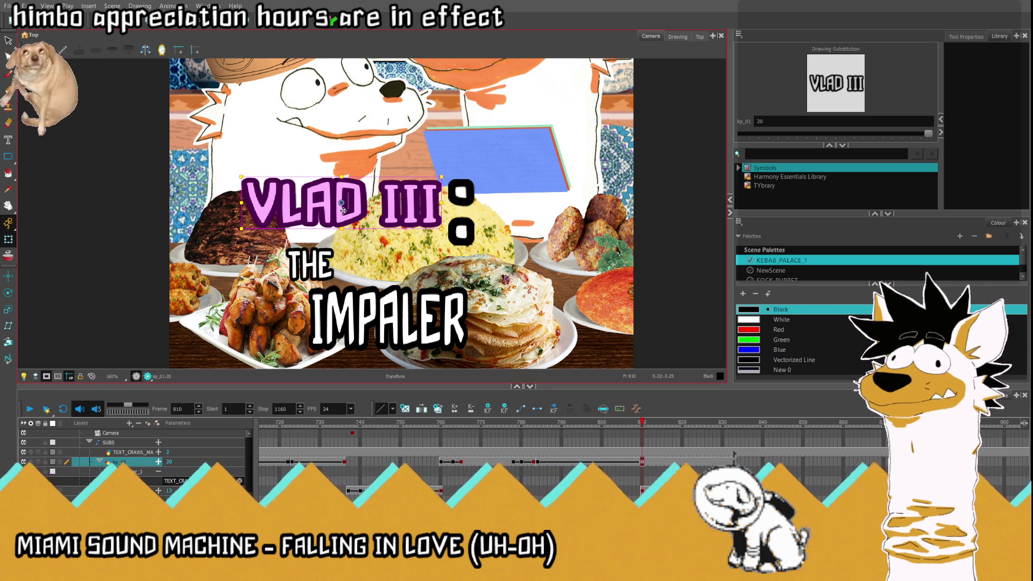
left_click(538, 409)
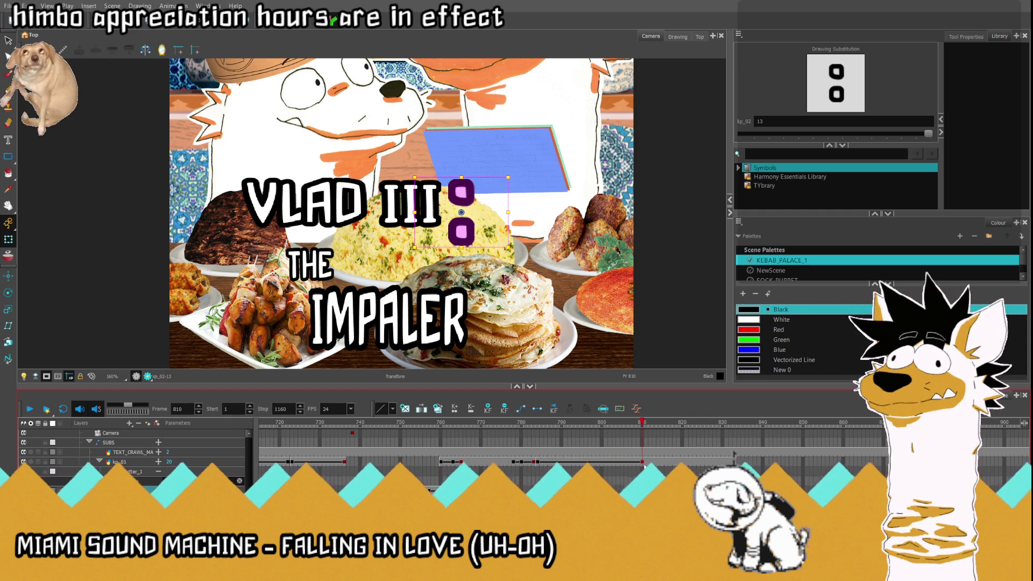
left_click(159, 462)
left_click(159, 461)
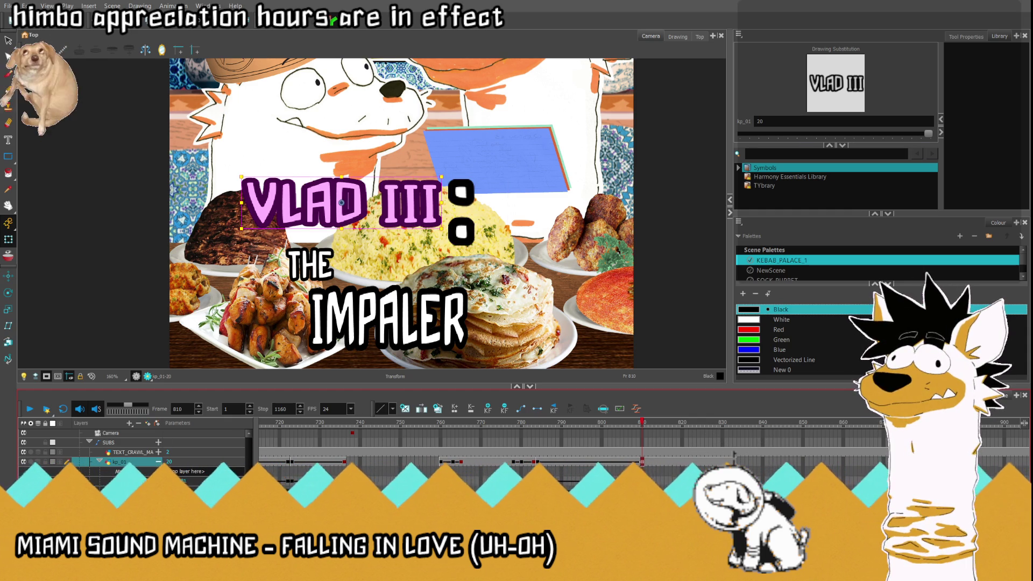
scroll(734, 455, "down", 1)
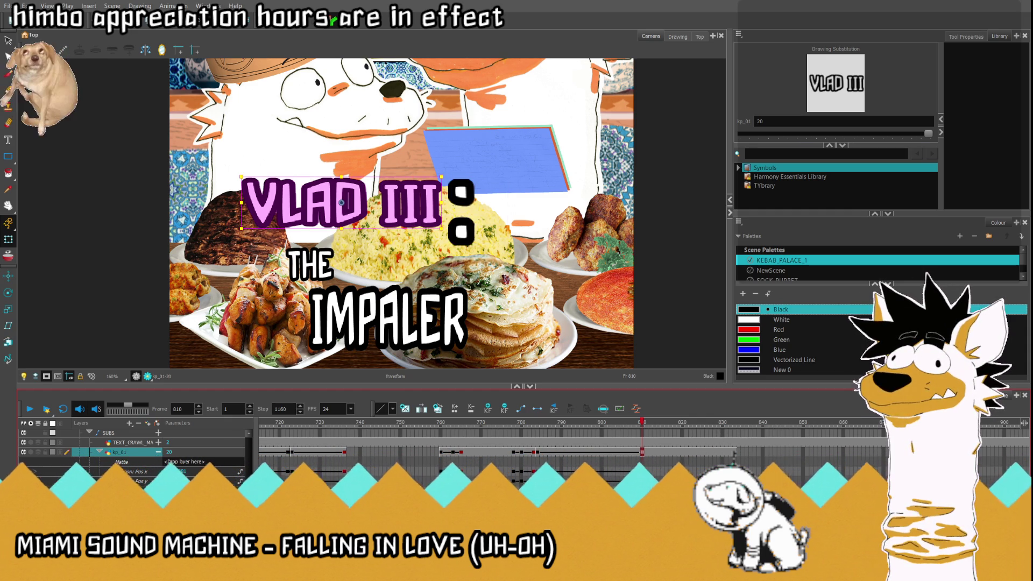
left_click(734, 452)
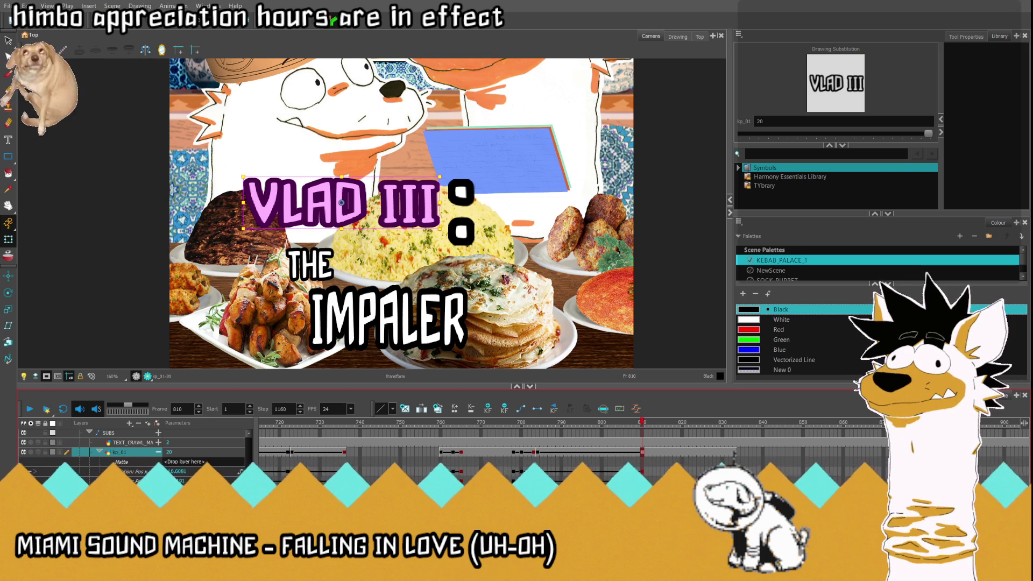
Step: Set the VLAD III layer's vertical position to 50
left_click(159, 456)
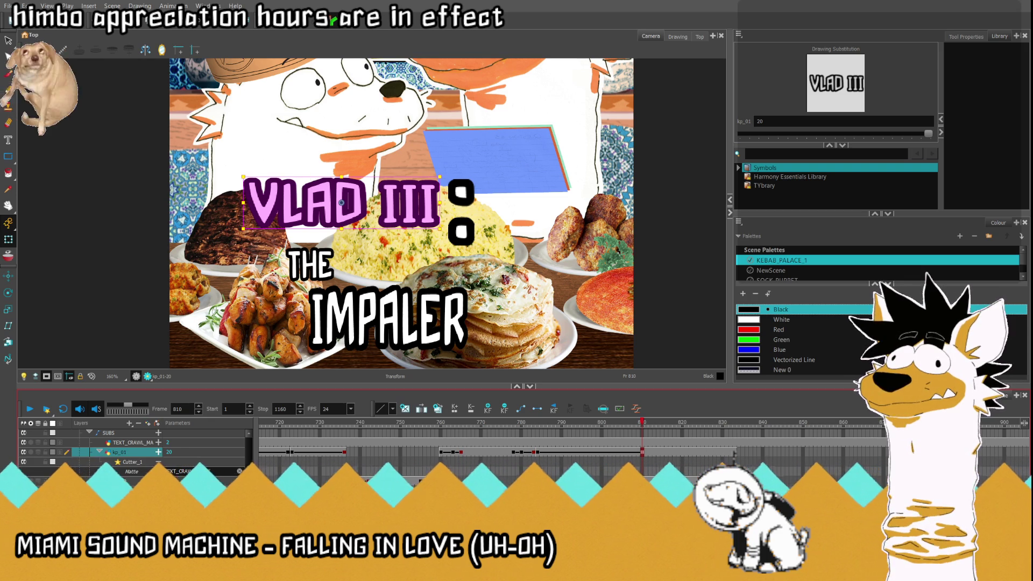
left_click(159, 480)
scroll(134, 451, "down", 1)
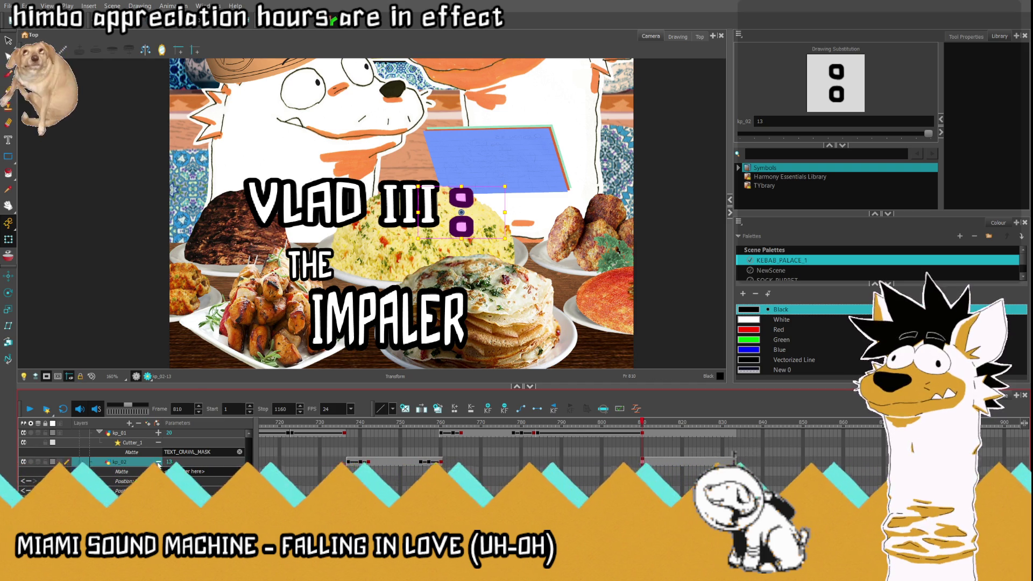
scroll(160, 464, "up", 1)
left_click(160, 444)
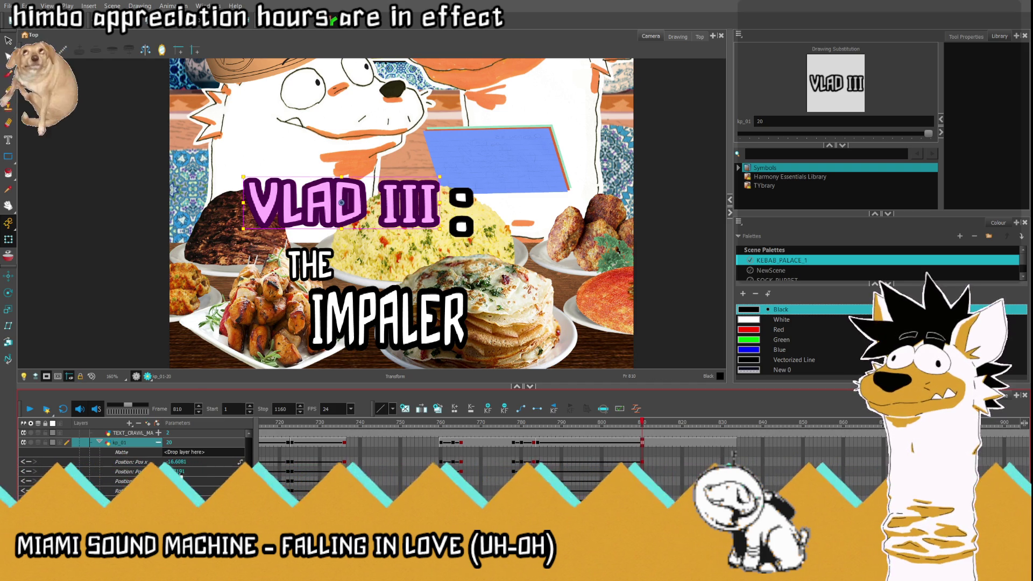
double_click(177, 471)
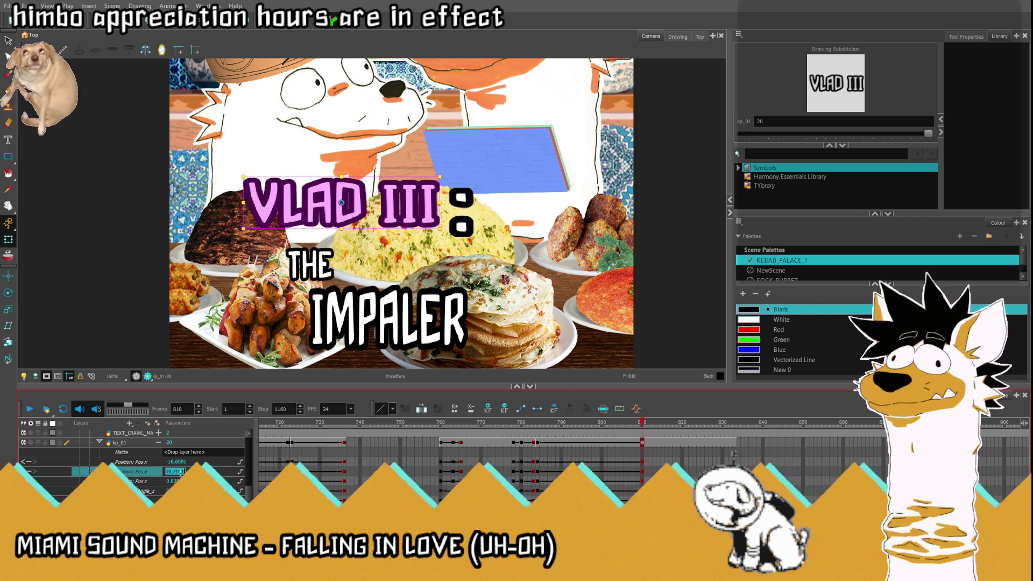
type("50")
key("Return")
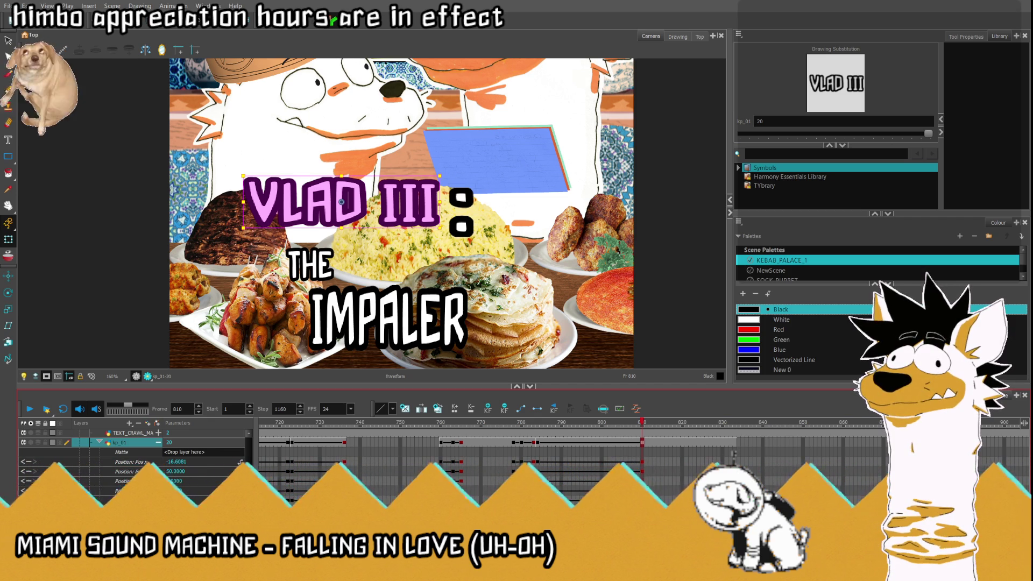
Step: Nudge the colon up so it lines up beside VLAD III
left_click(461, 198)
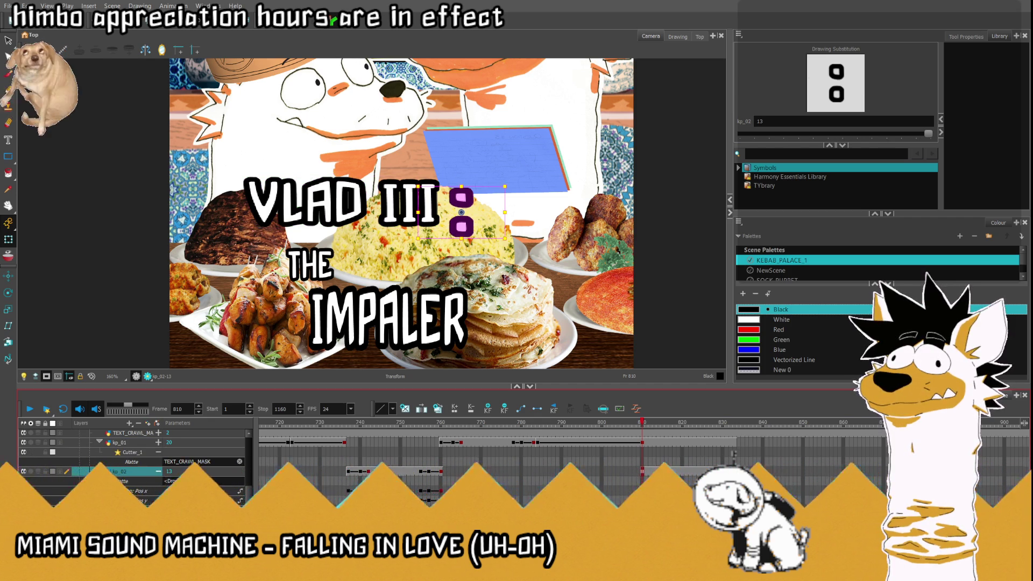
key("Up")
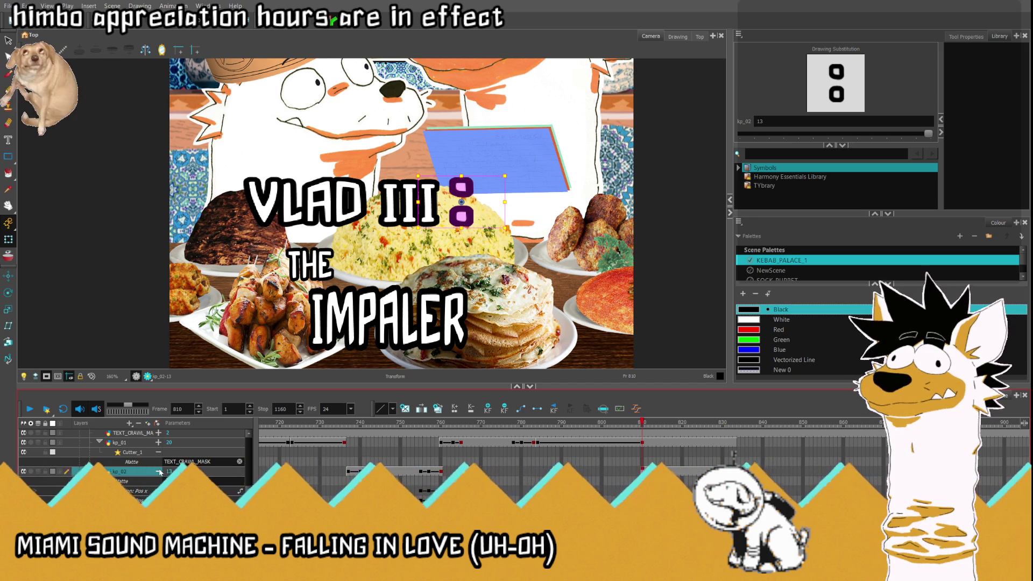
scroll(467, 195, "up", 2)
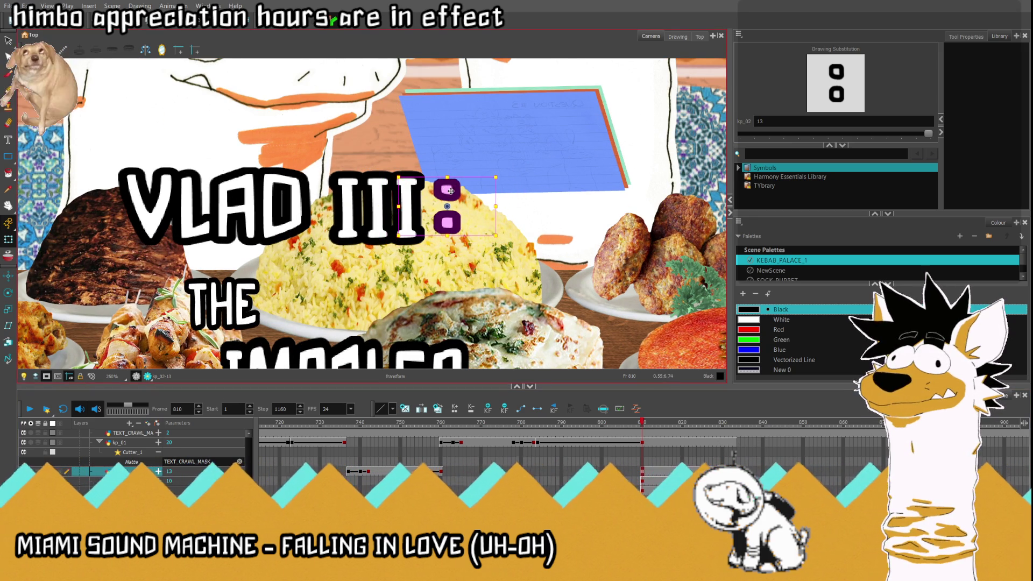
scroll(407, 141, "down", 4)
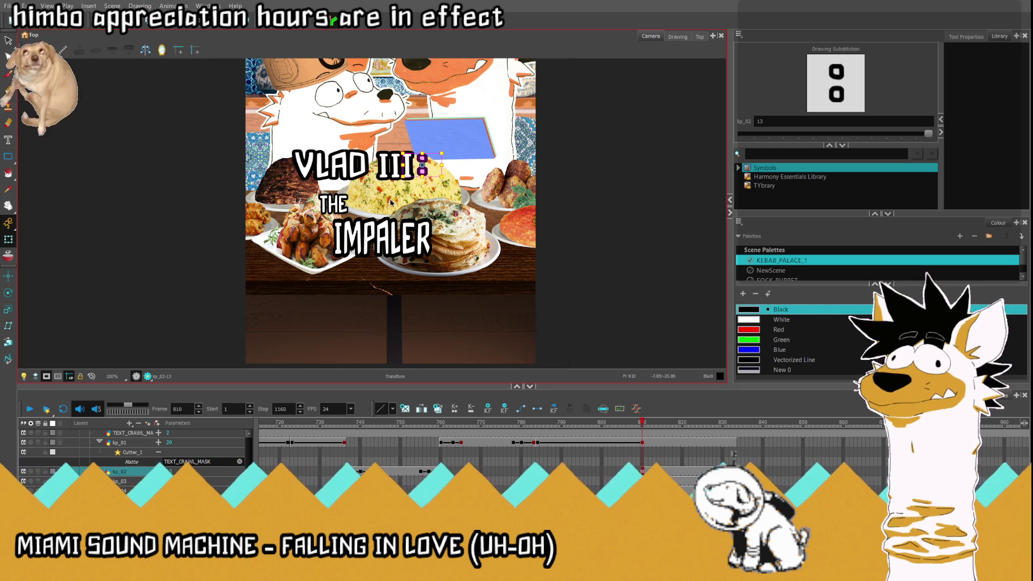
left_click(333, 204)
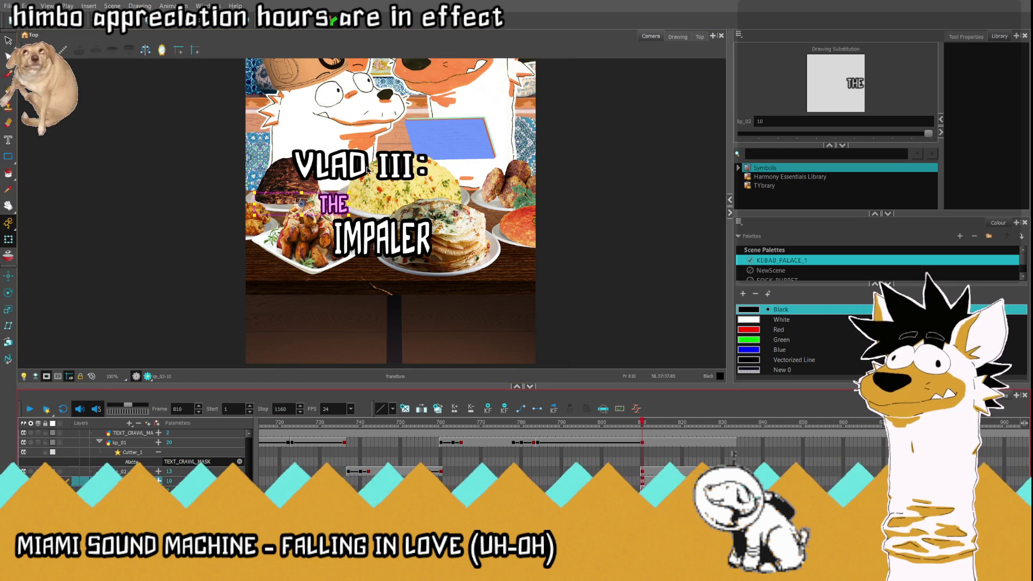
Step: Squash THE vertically, then move IMPALER up closer to it and enlarge it
scroll(305, 216, "up", 3)
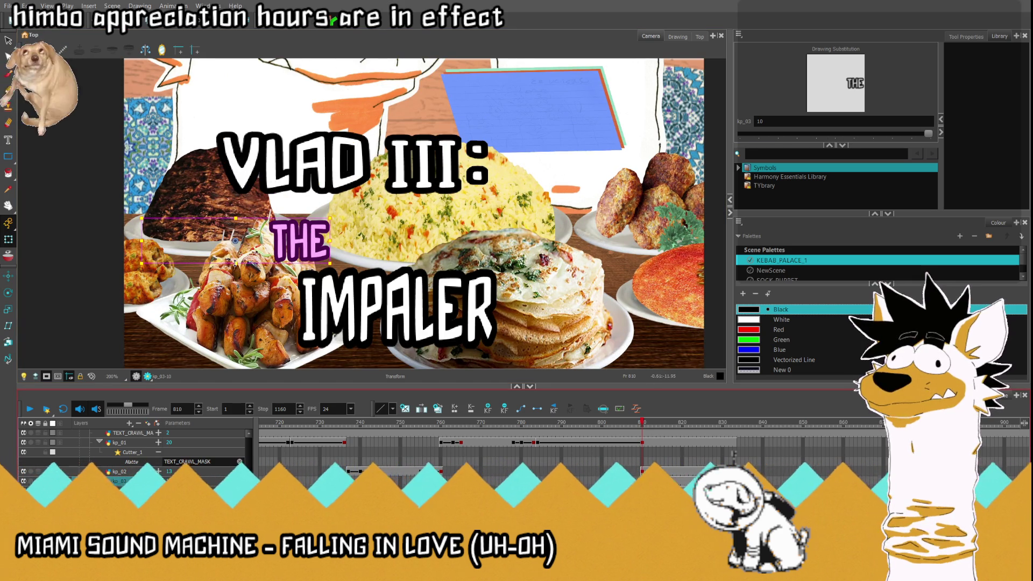
left_click_drag(236, 219, 271, 209)
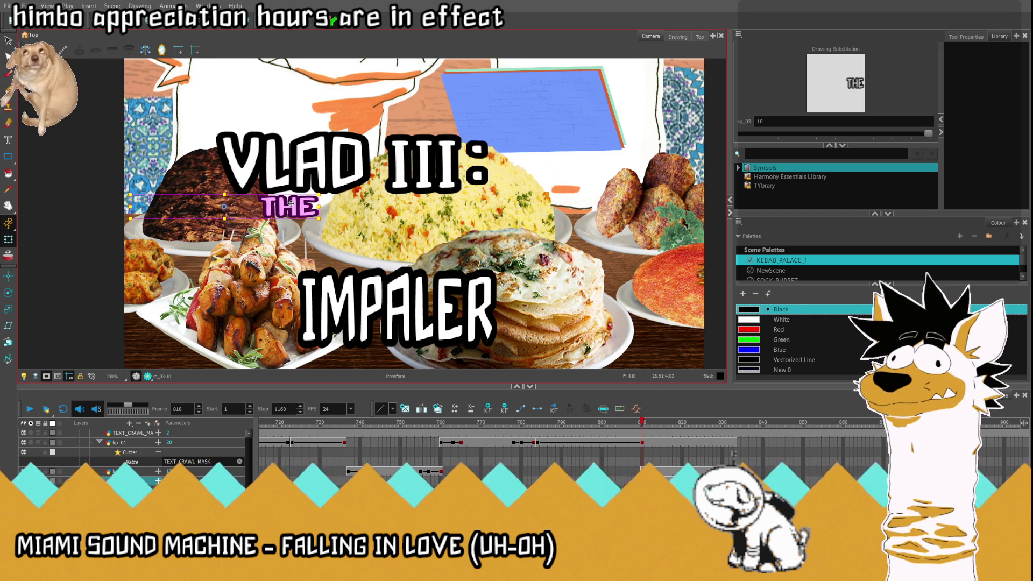
left_click(398, 307)
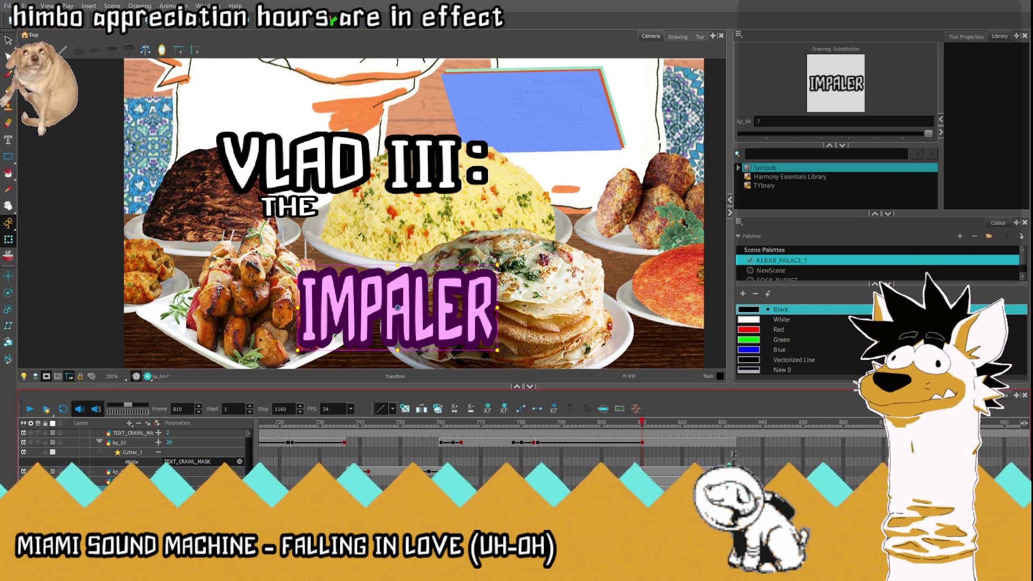
left_click_drag(423, 309, 394, 275)
left_click_drag(383, 259, 388, 259)
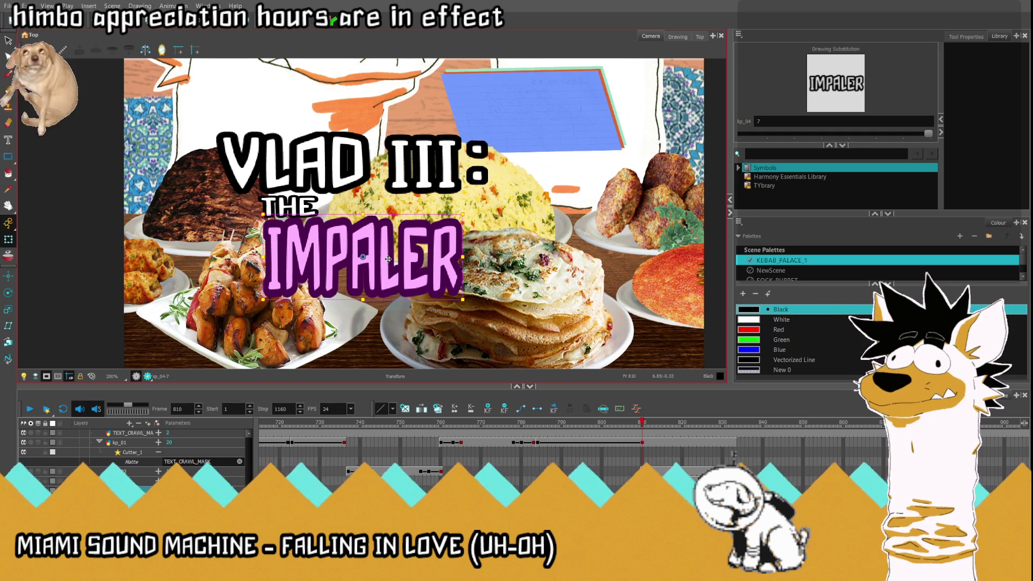
left_click_drag(462, 256, 505, 261)
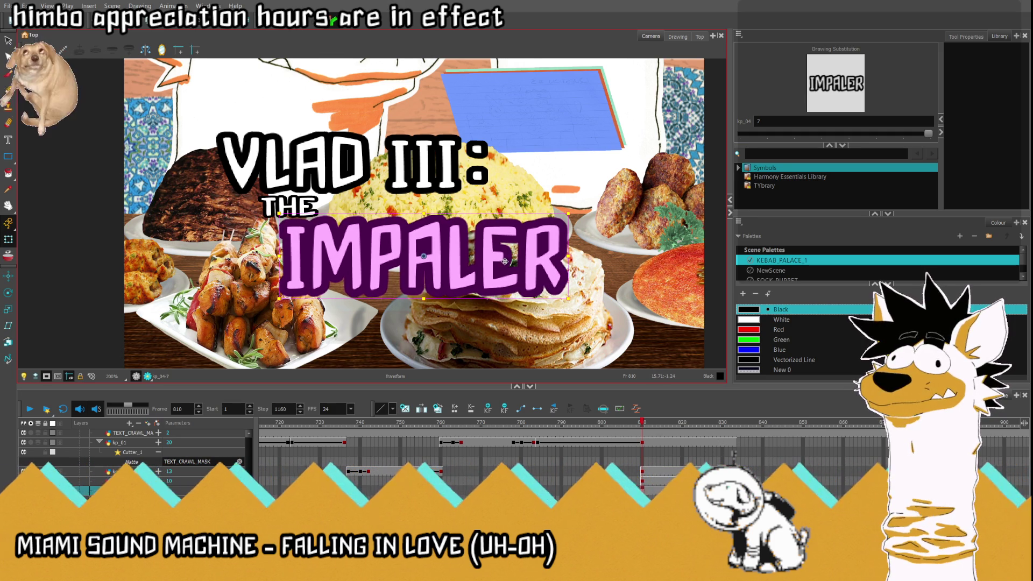
left_click(92, 377)
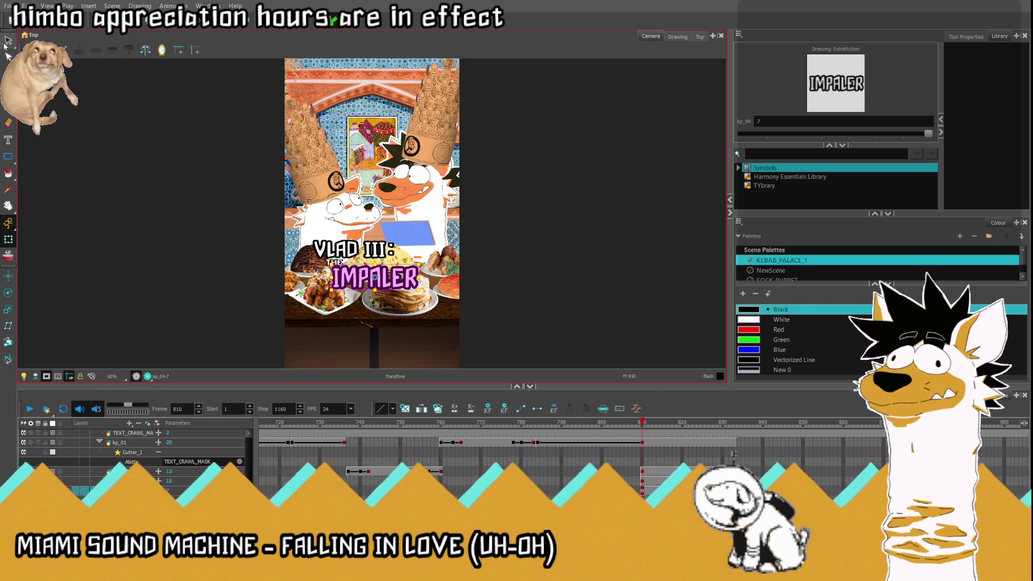
Step: Move the word THE up slightly
left_click(642, 428)
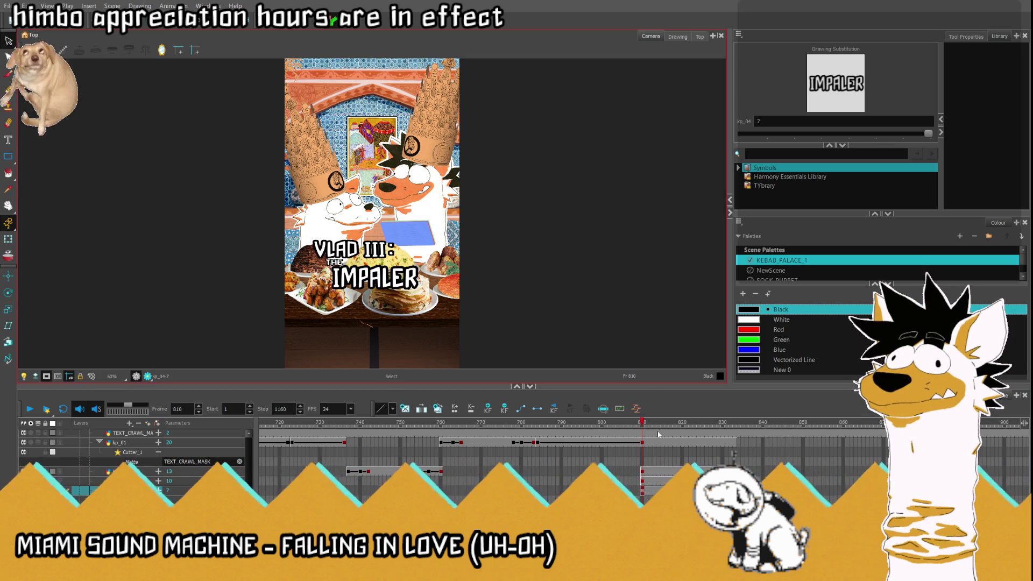
left_click(334, 262)
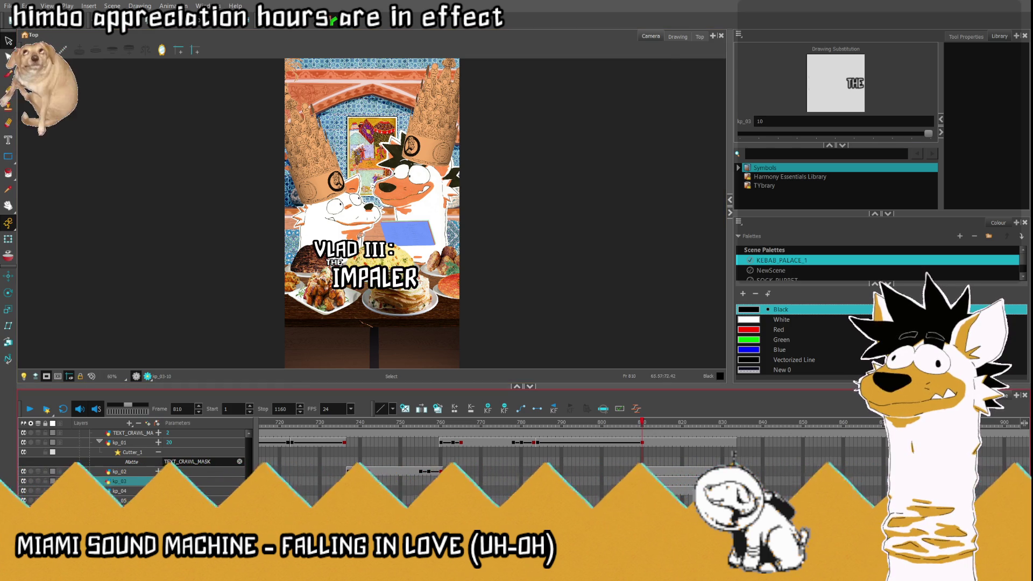
scroll(330, 266, "up", 5)
left_click(8, 238)
scroll(393, 246, "up", 4)
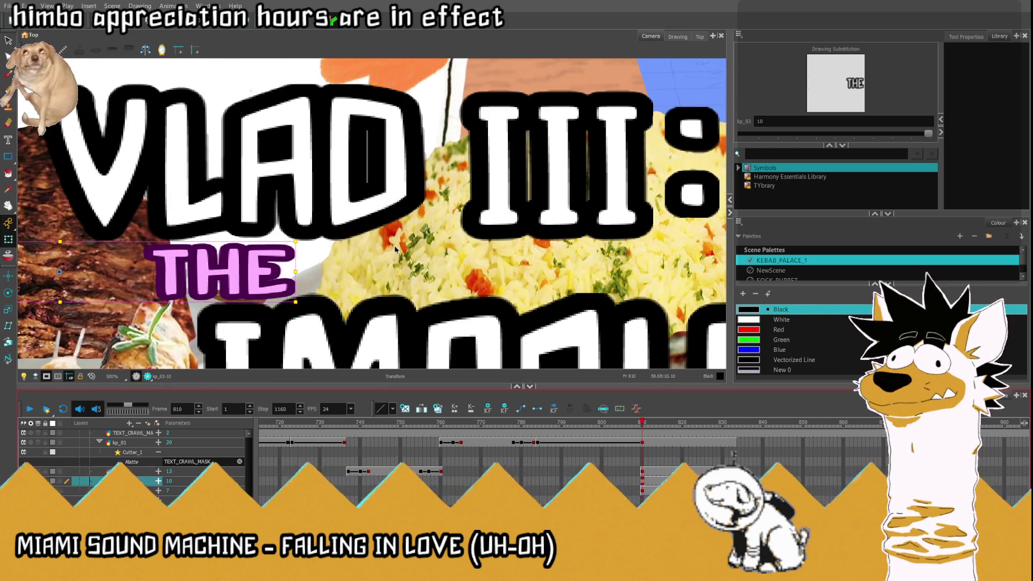
left_click_drag(230, 268, 231, 262)
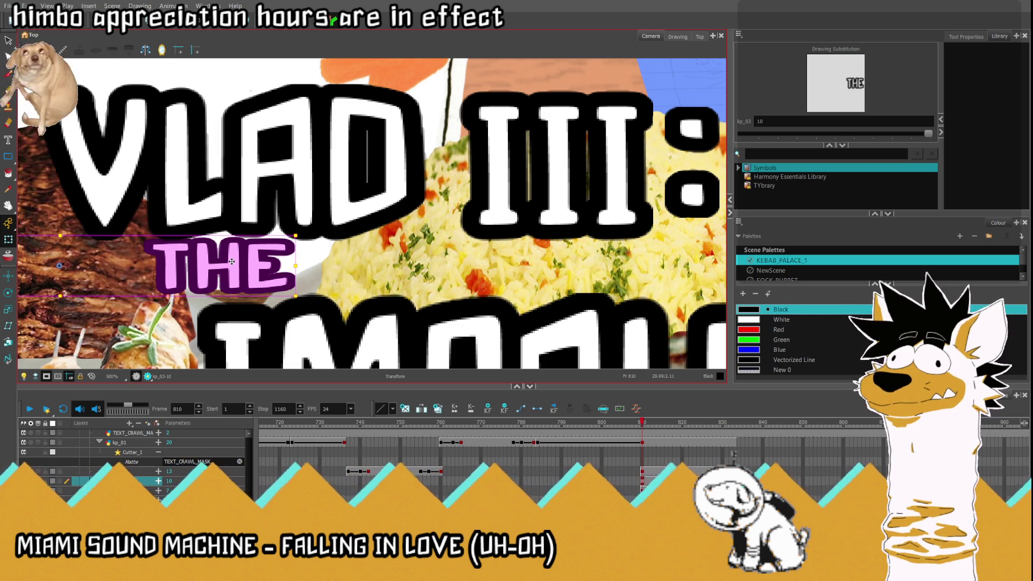
Step: Raise IMPALER about 20 px, then deselect it
left_click(437, 326)
left_click_drag(438, 326, 436, 310)
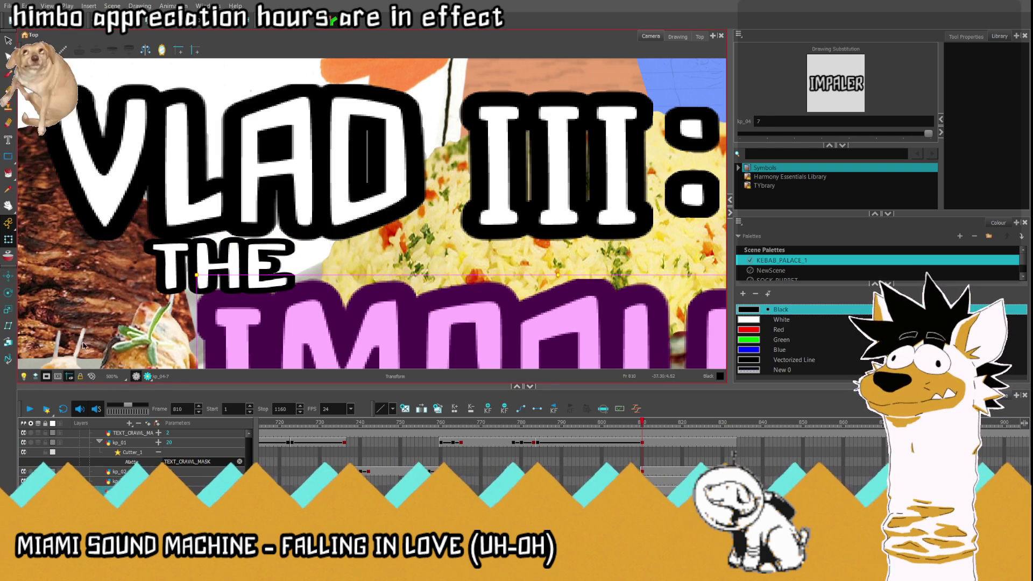
key("shift+m")
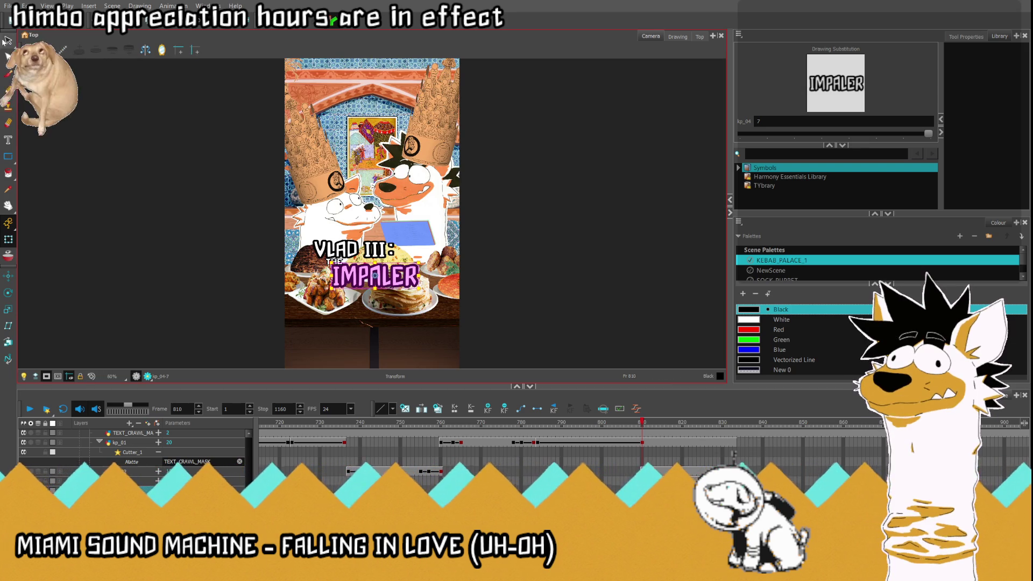
key("alt+s")
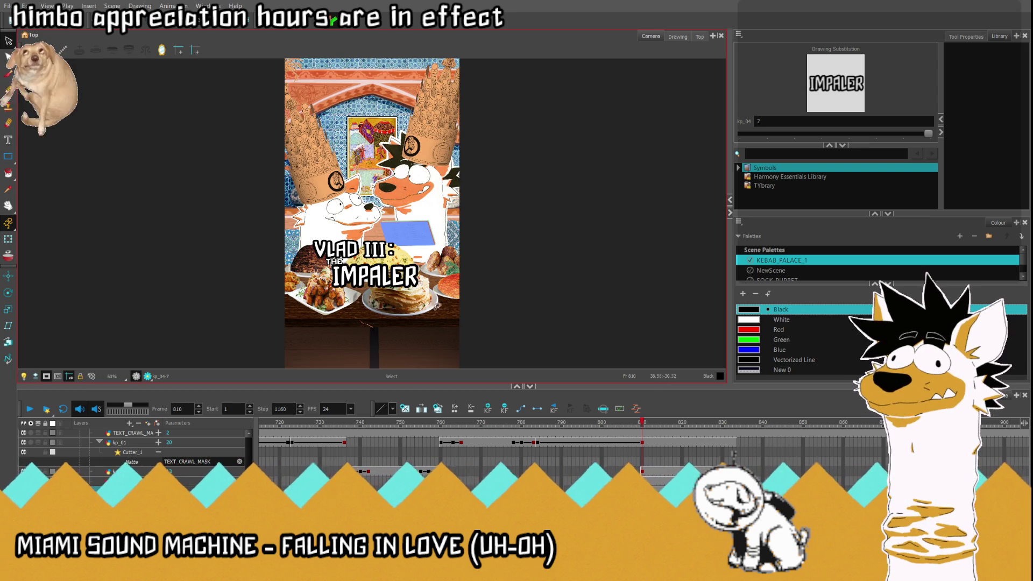
Step: Select all four title layers and scale the whole title up, shifting it right and down
left_click(642, 442)
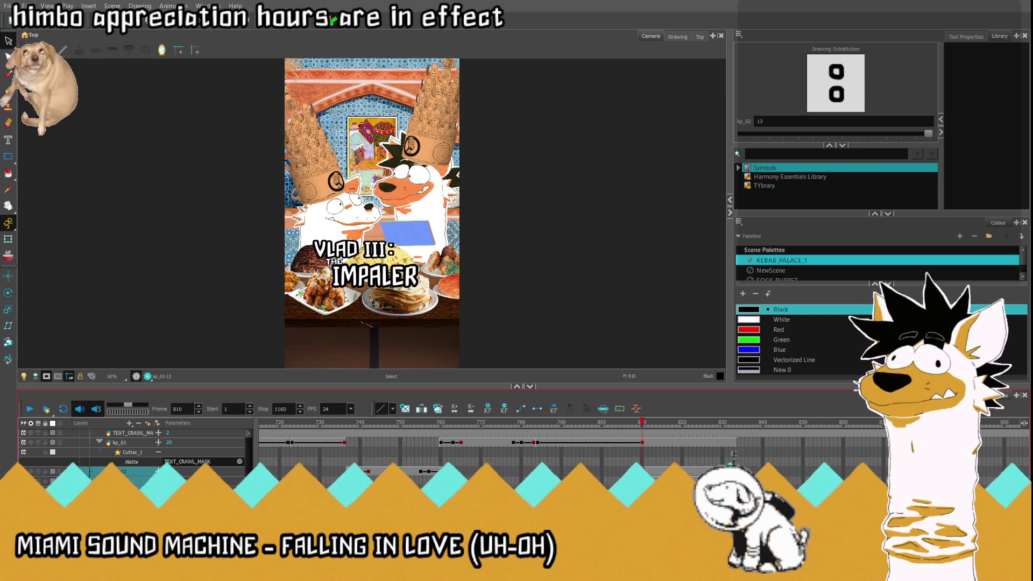
left_click(643, 491, "shift")
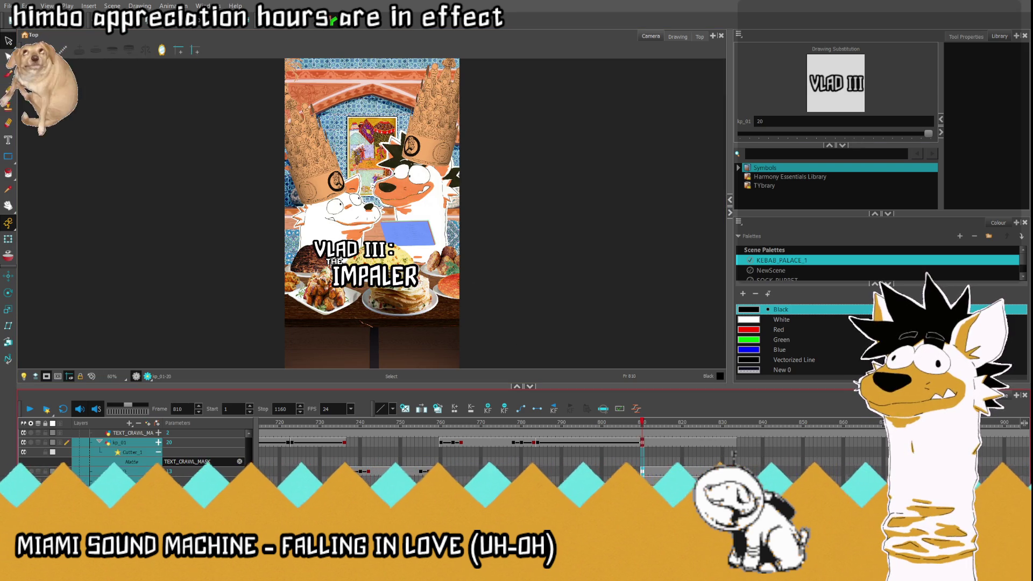
left_click(9, 240)
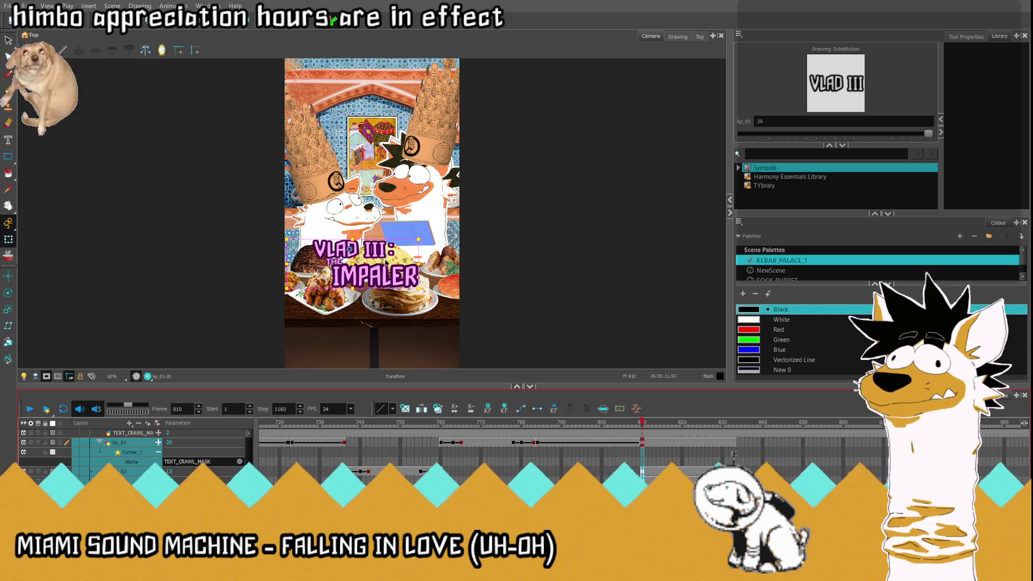
left_click_drag(418, 238, 439, 230)
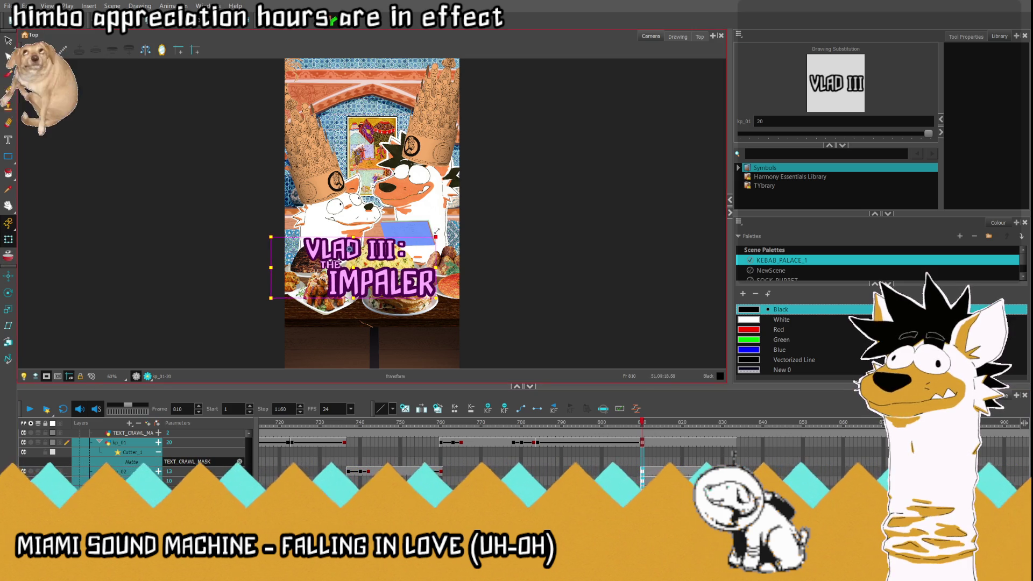
left_click_drag(356, 268, 359, 271)
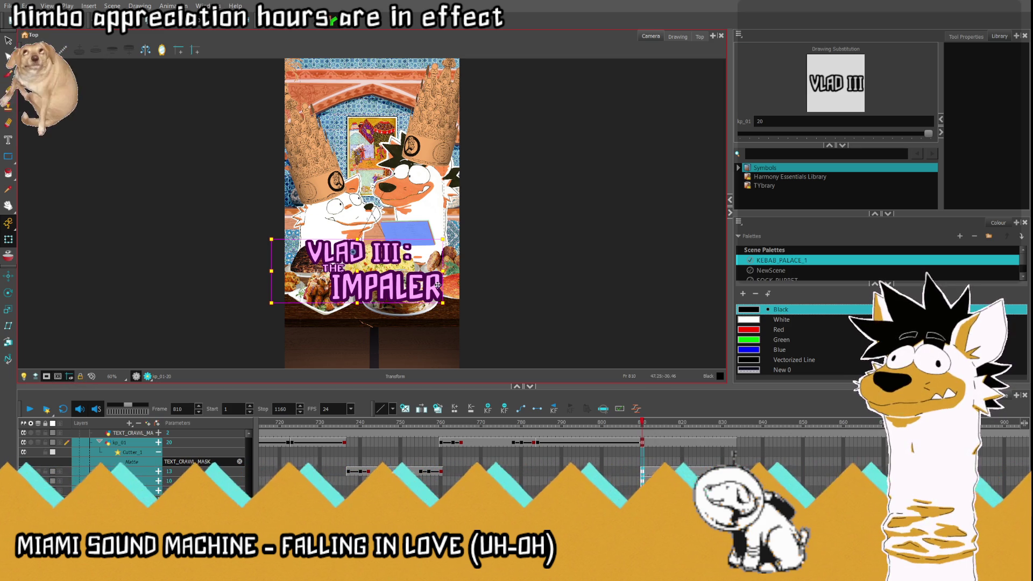
Step: Nudge the title left, scale it down a little, and shift it slightly up-left
scroll(401, 272, "up", 1)
scroll(400, 273, "up", 1)
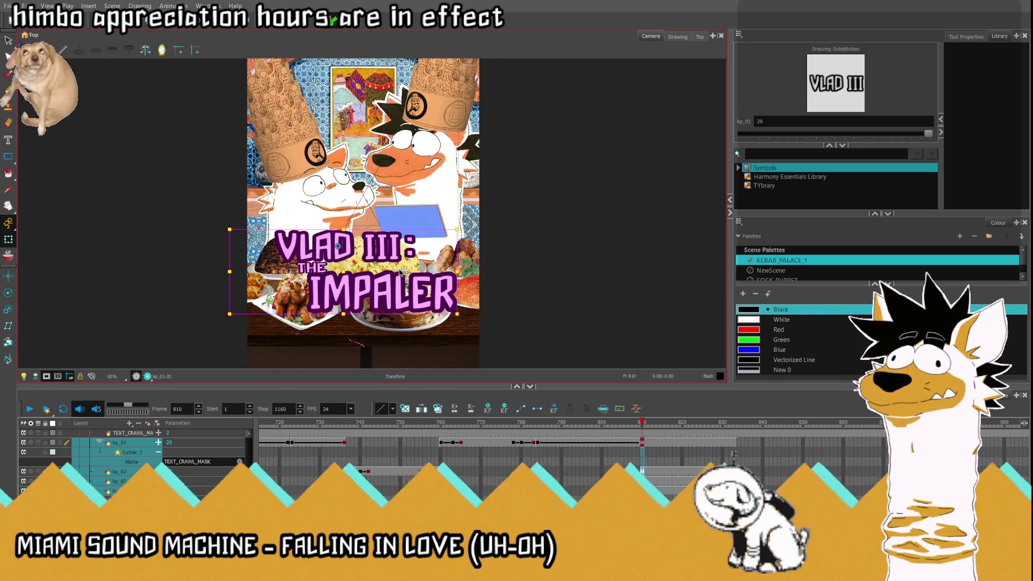
scroll(400, 273, "up", 1)
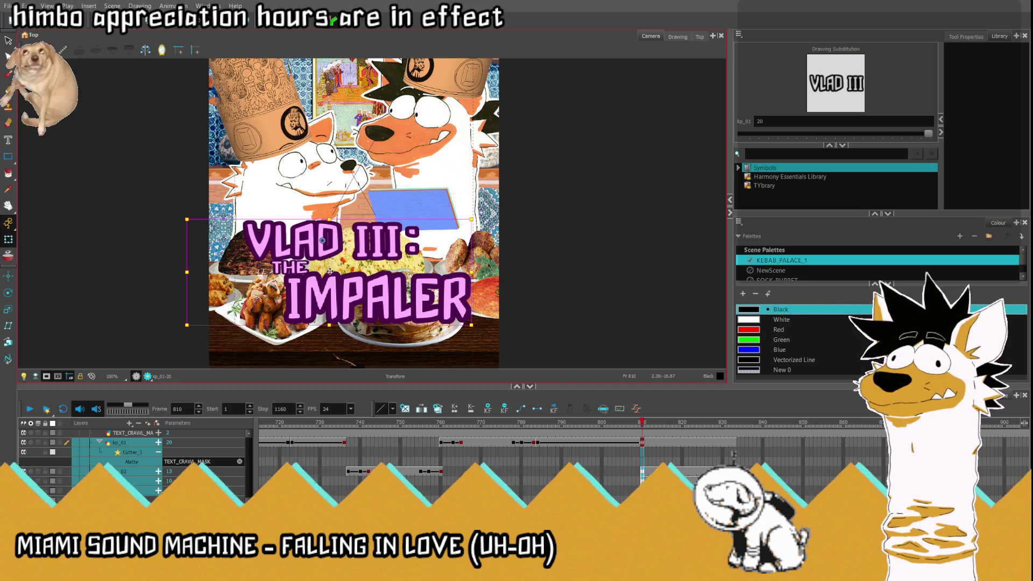
left_click_drag(322, 240, 321, 240)
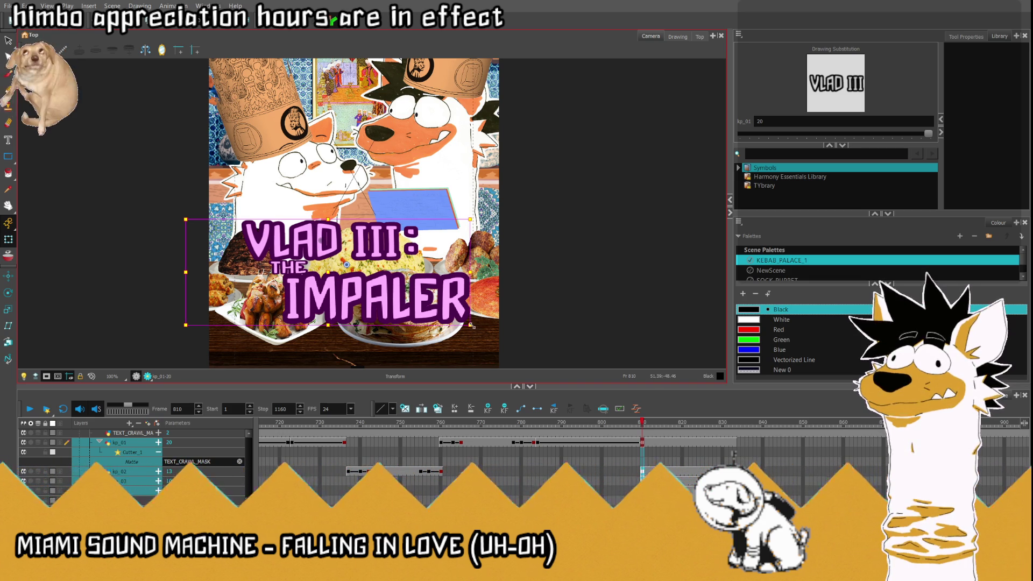
left_click_drag(473, 327, 455, 319)
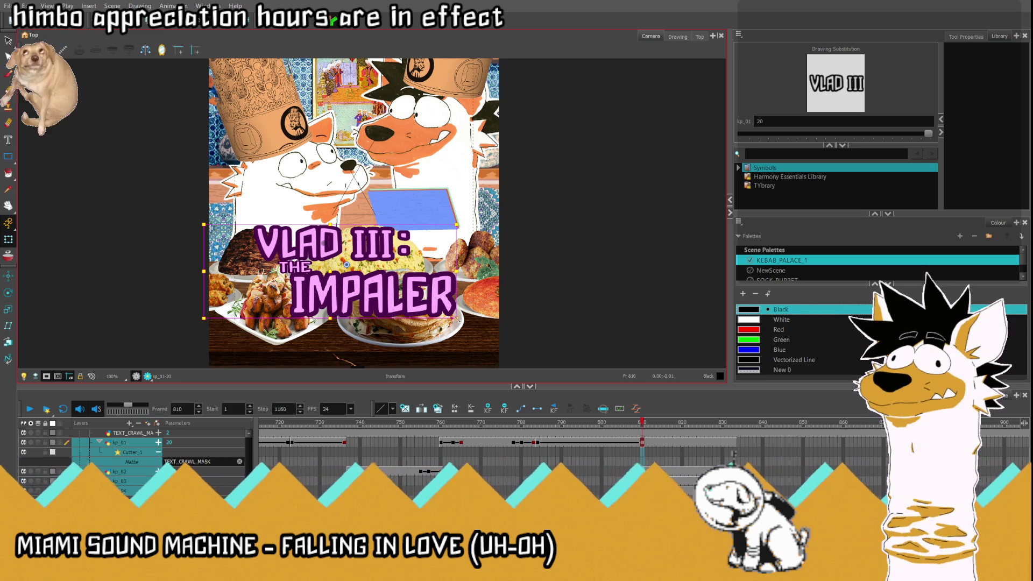
left_click_drag(331, 271, 330, 268)
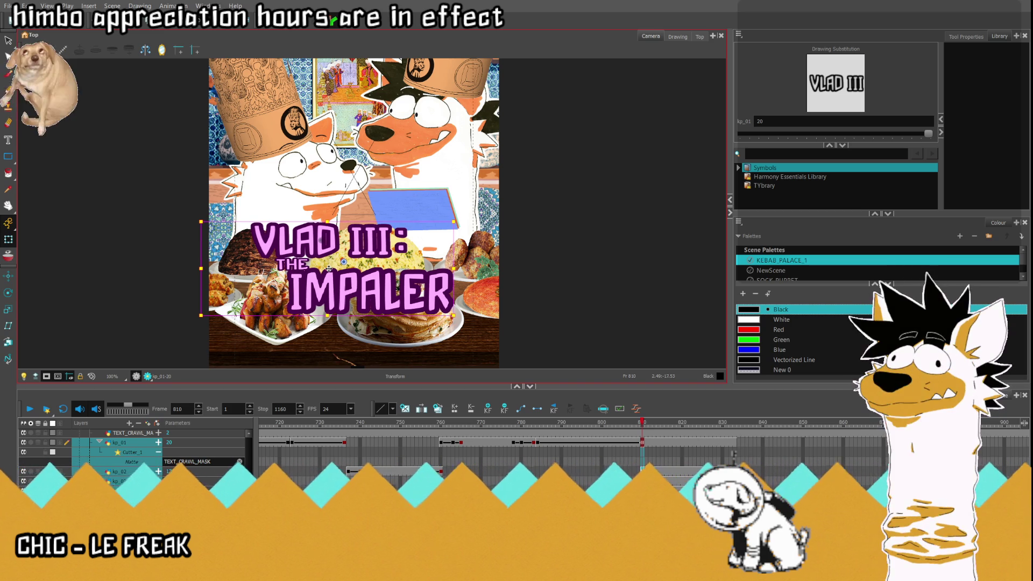
left_click(645, 448)
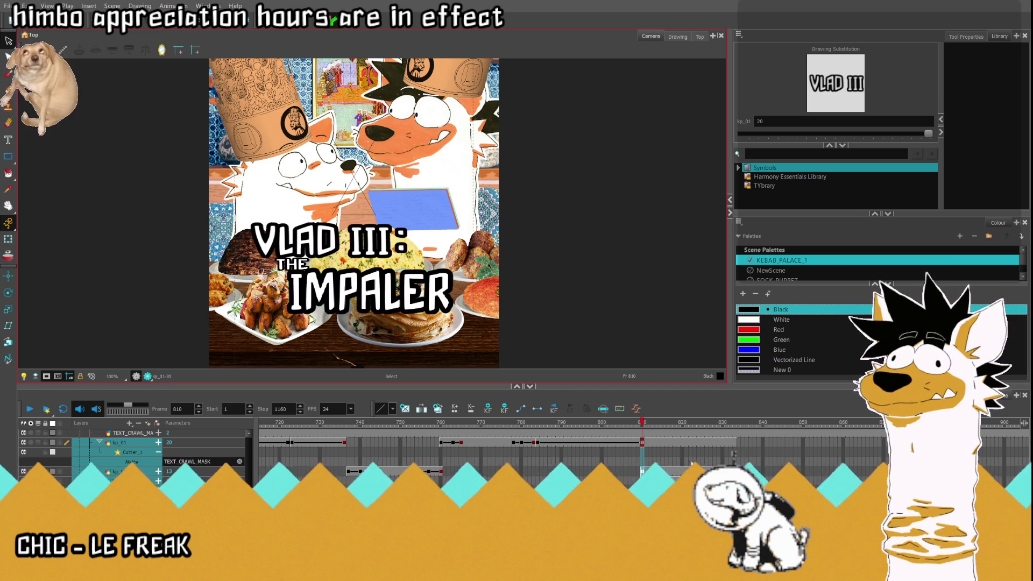
Step: Step through frames 784 to 790 to find where VLAD III first appears
left_click(537, 448)
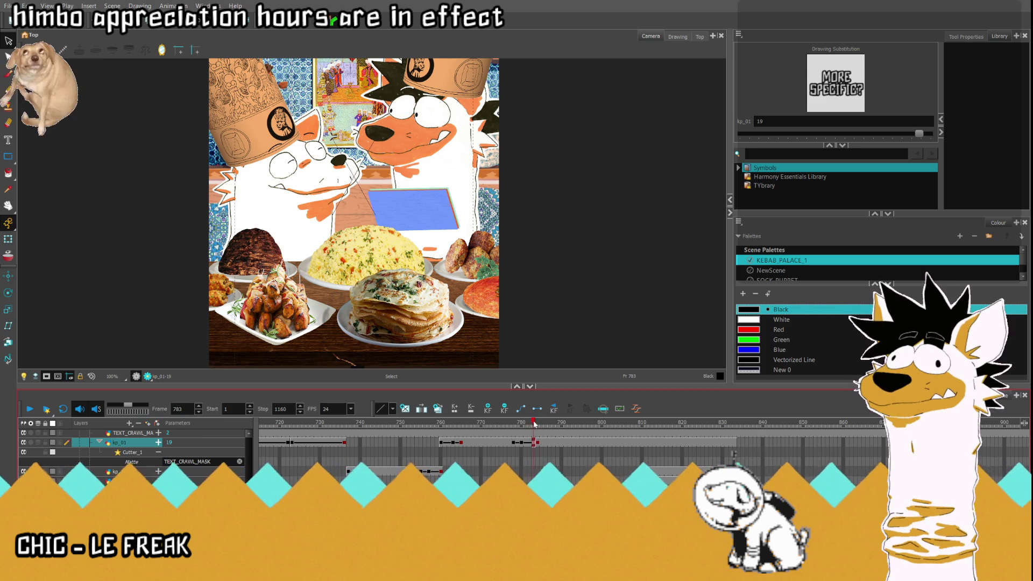
left_click(553, 423)
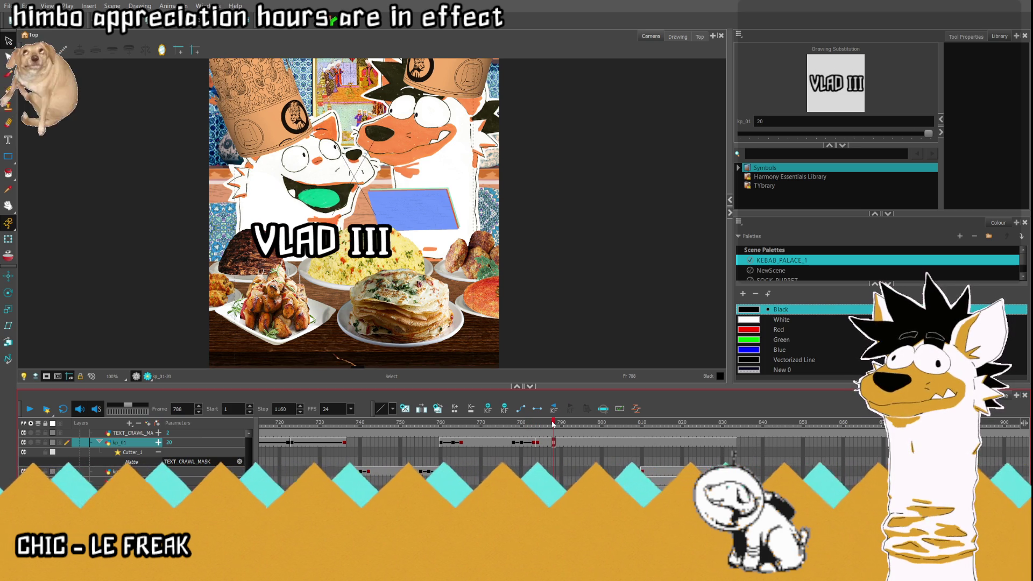
key("period")
key("period")
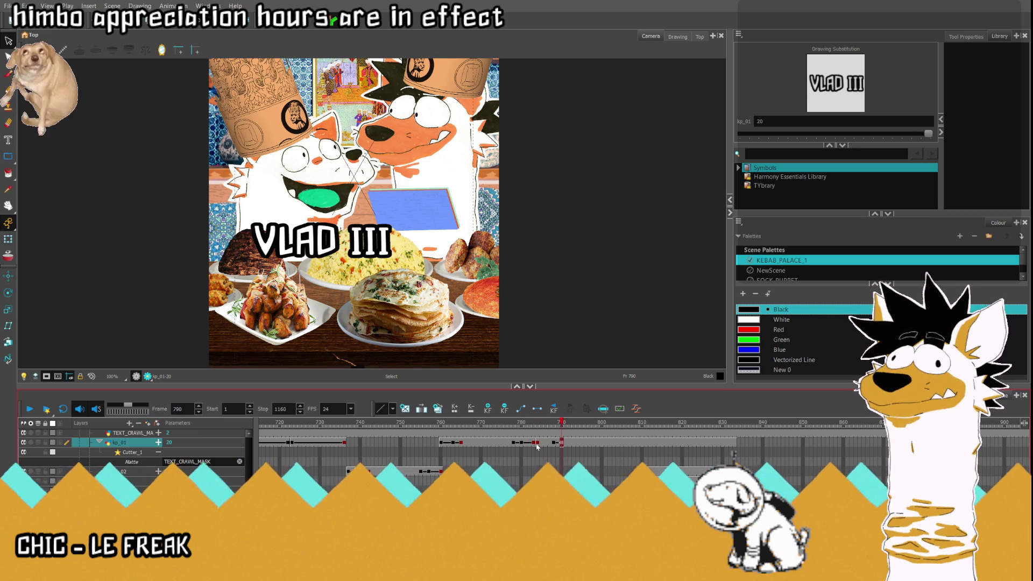
left_click(541, 443)
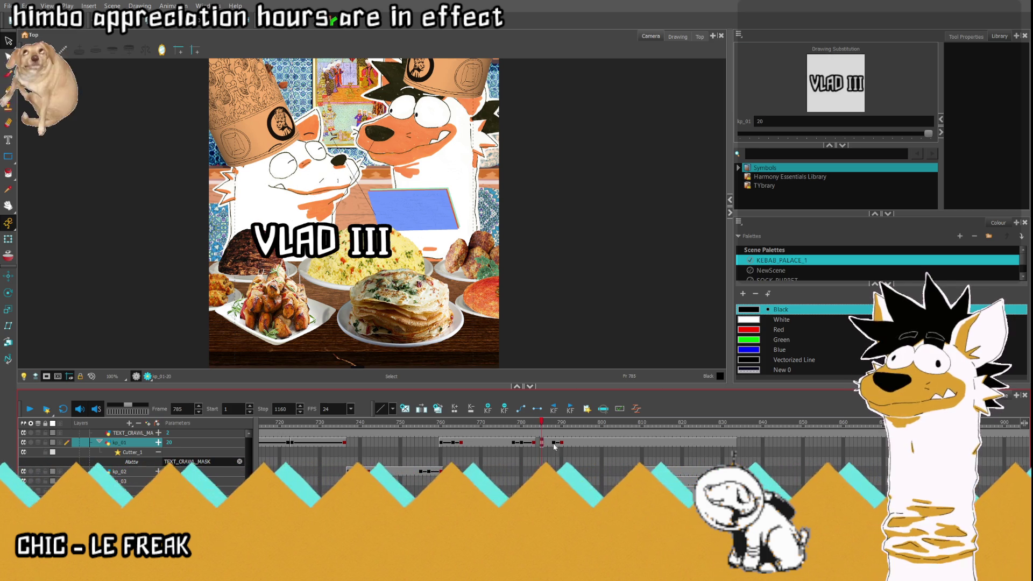
left_click(554, 442)
Step: At frame 785, drag the VLAD III title off the frame's left edge
left_click(8, 239)
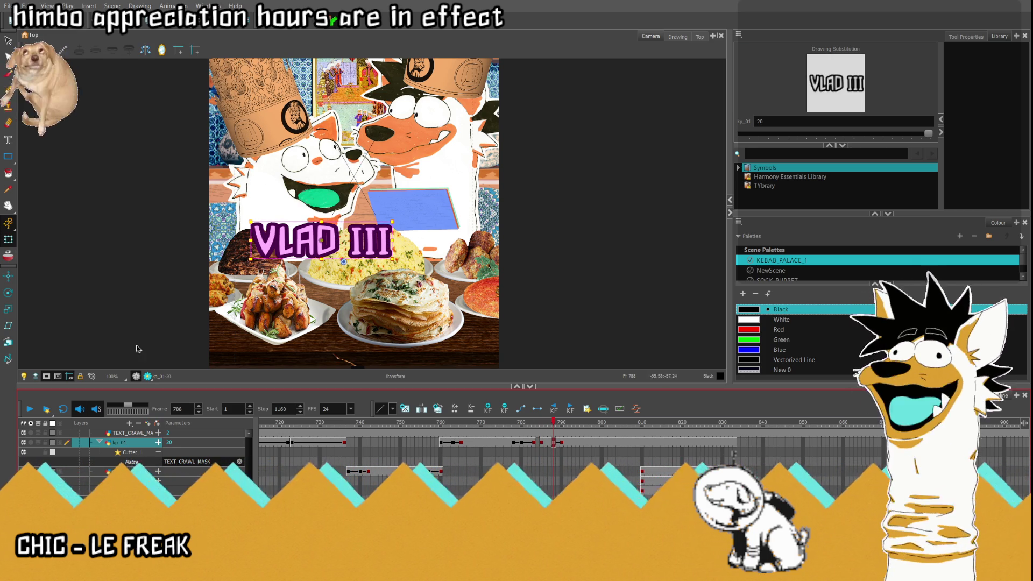
left_click(113, 376)
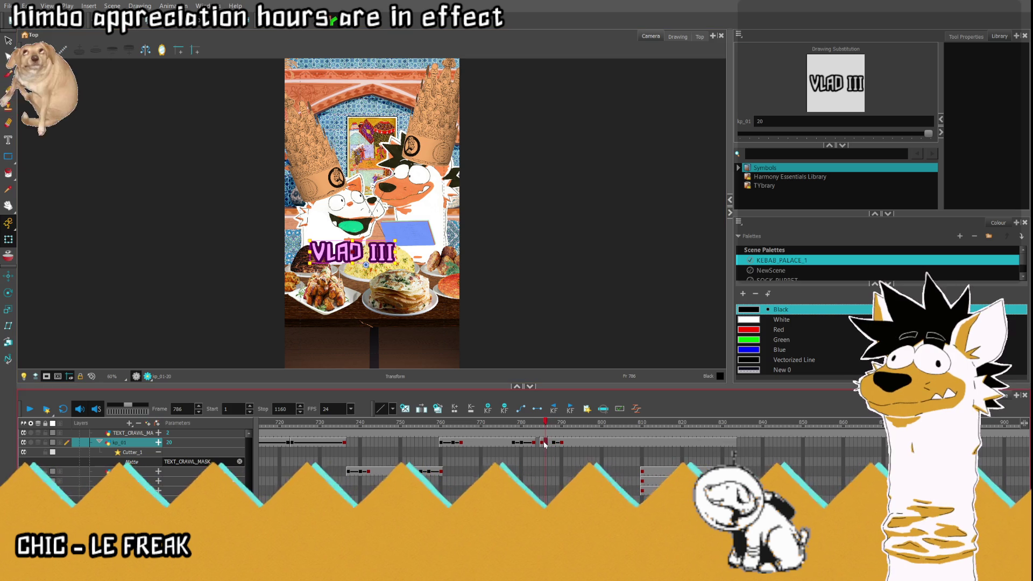
left_click(541, 442)
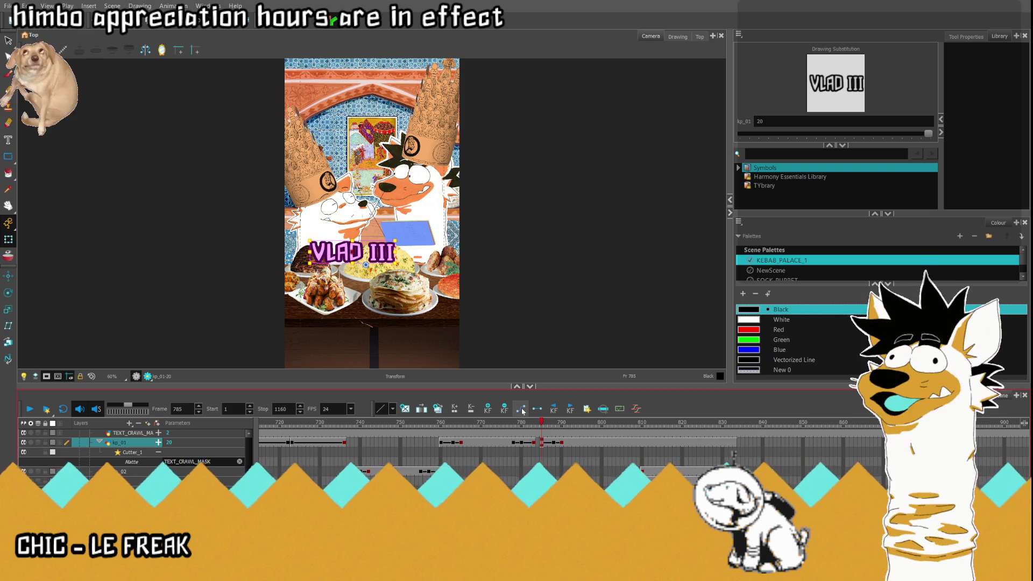
left_click_drag(350, 257, 244, 258)
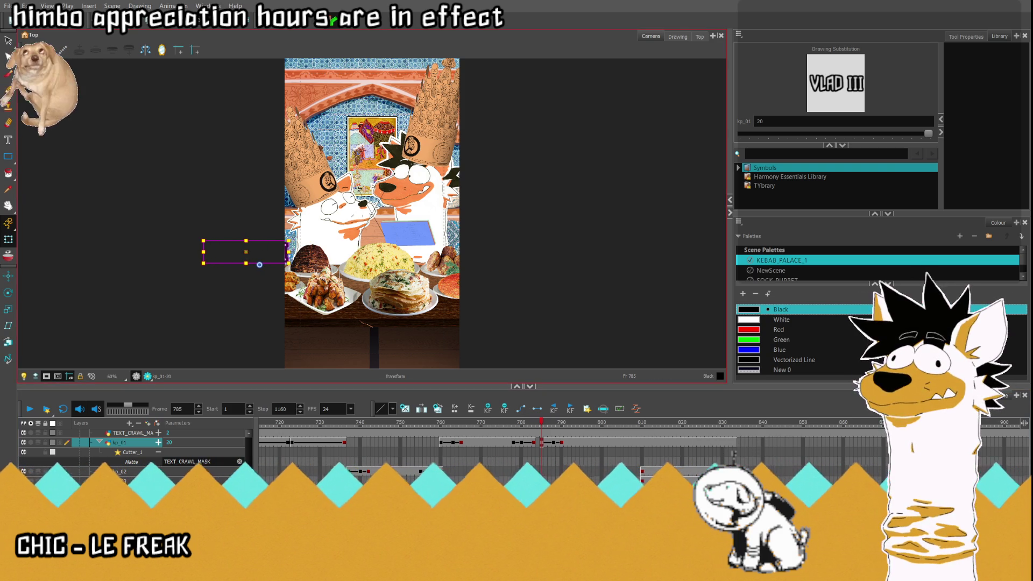
Step: Play back the title animation and scrub through frames 808 to 819
left_click(505, 442)
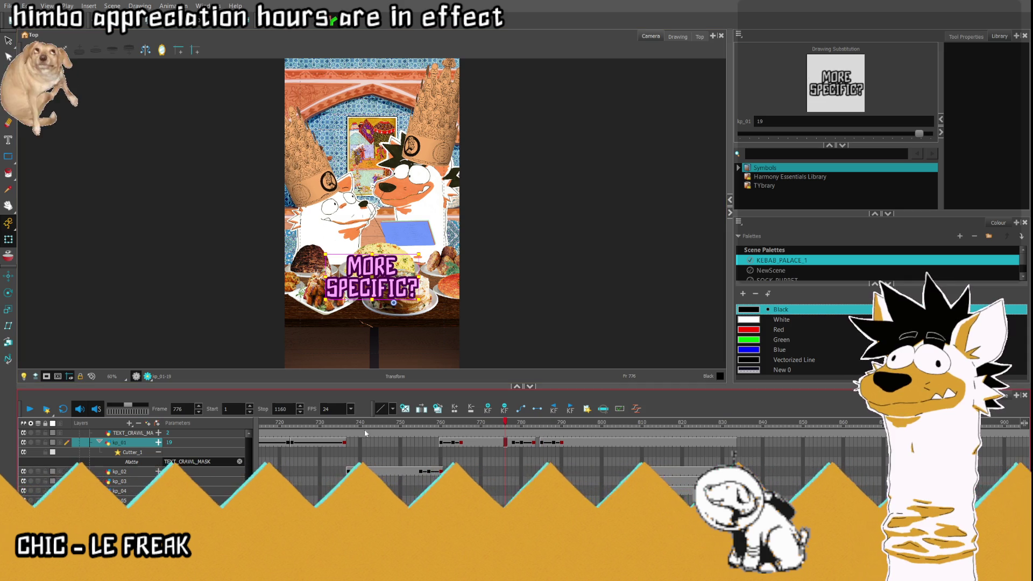
left_click(30, 409)
left_click(30, 409)
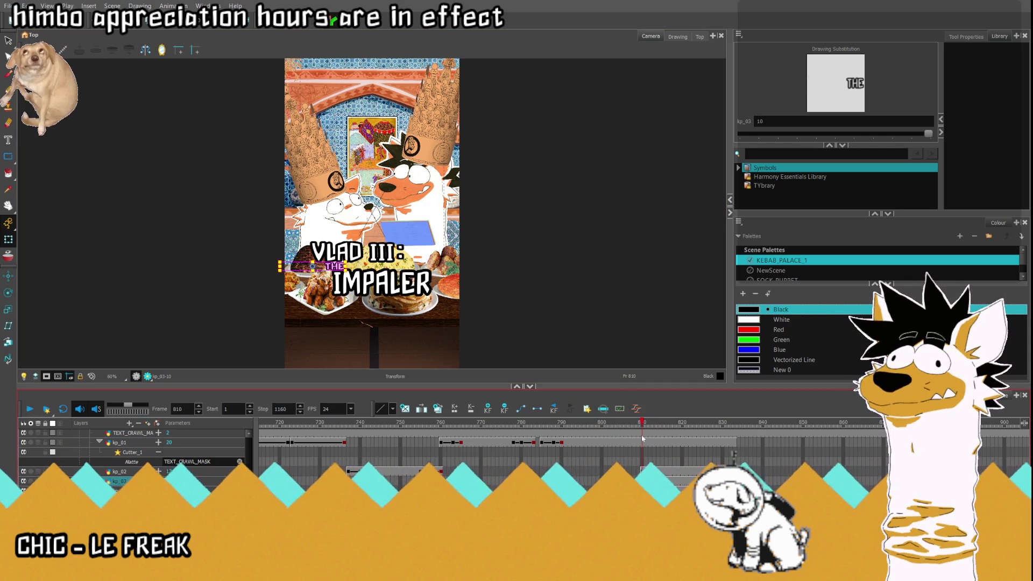
left_click(634, 481)
left_click_drag(636, 425, 678, 424)
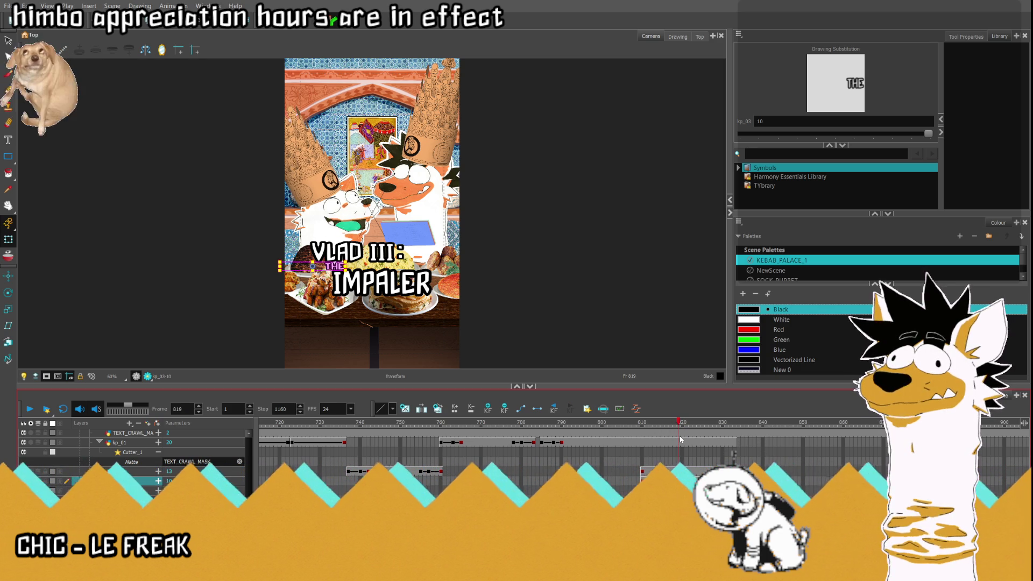
Step: Key THE's position at frame 813, then move it off the left edge at frame 810
left_click(642, 437)
left_click_drag(642, 437, 654, 439)
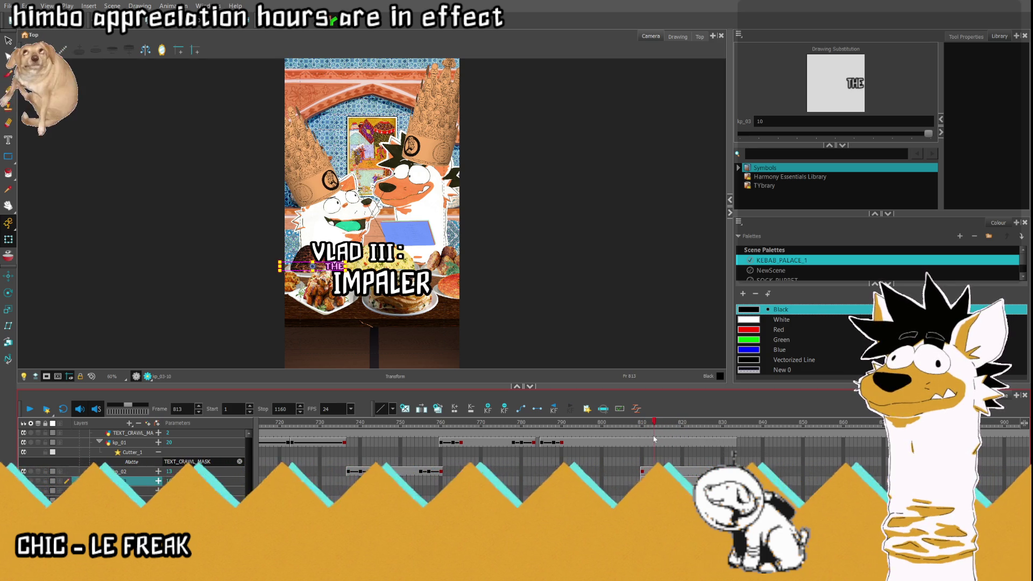
key("period")
key("period")
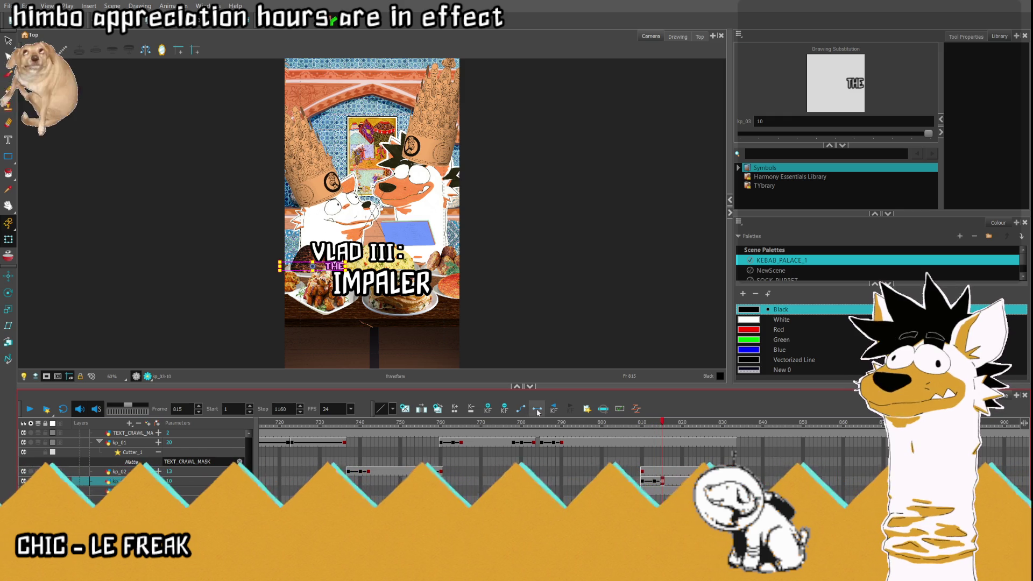
key("comma")
key("comma")
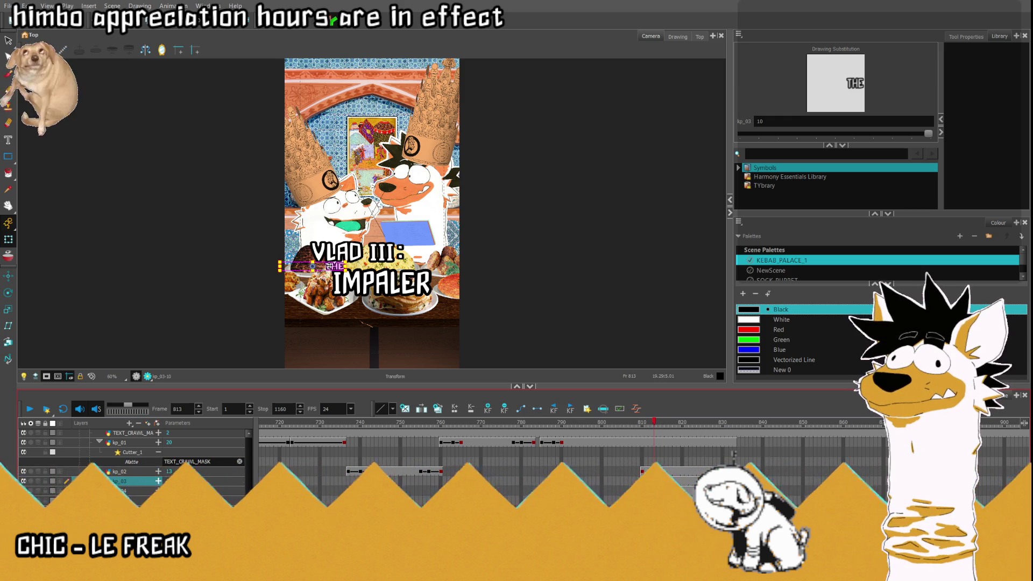
key("Right")
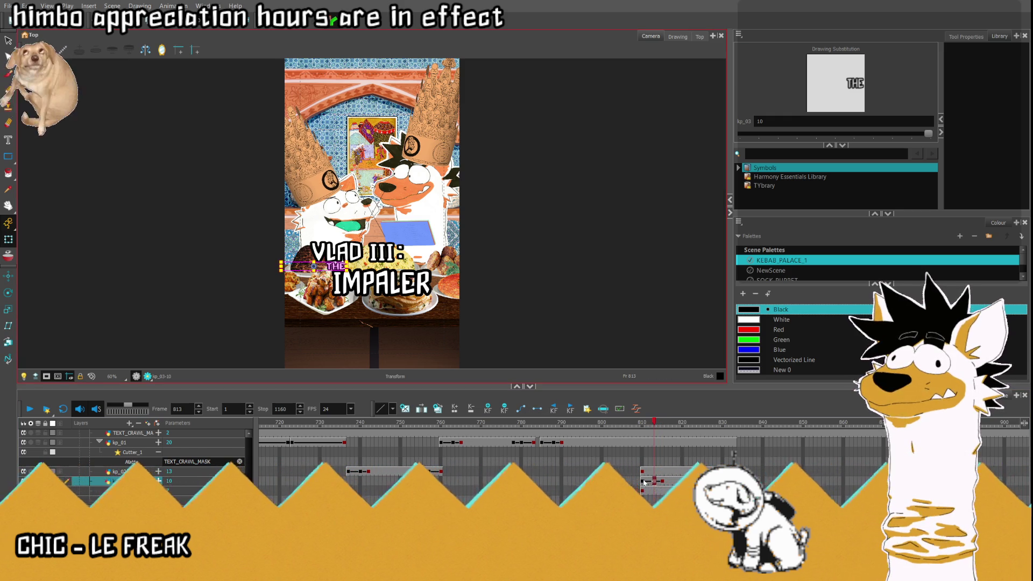
left_click(645, 482)
left_click_drag(332, 267, 283, 267)
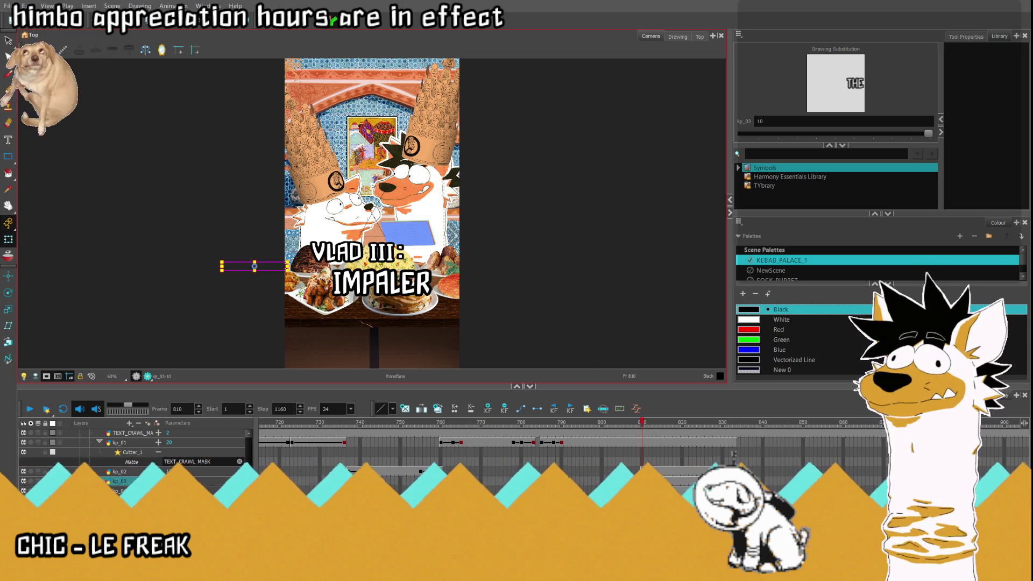
Step: Play back and scrub frames 807 to 815 to check THE sliding in
left_click(550, 481)
left_click(27, 410)
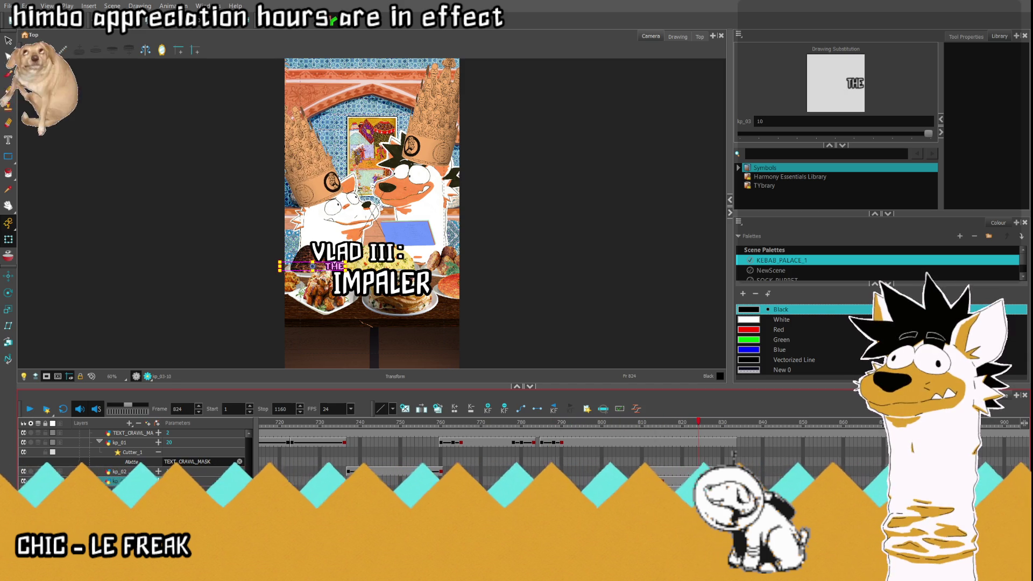
left_click(637, 425)
left_click_drag(641, 425, 649, 427)
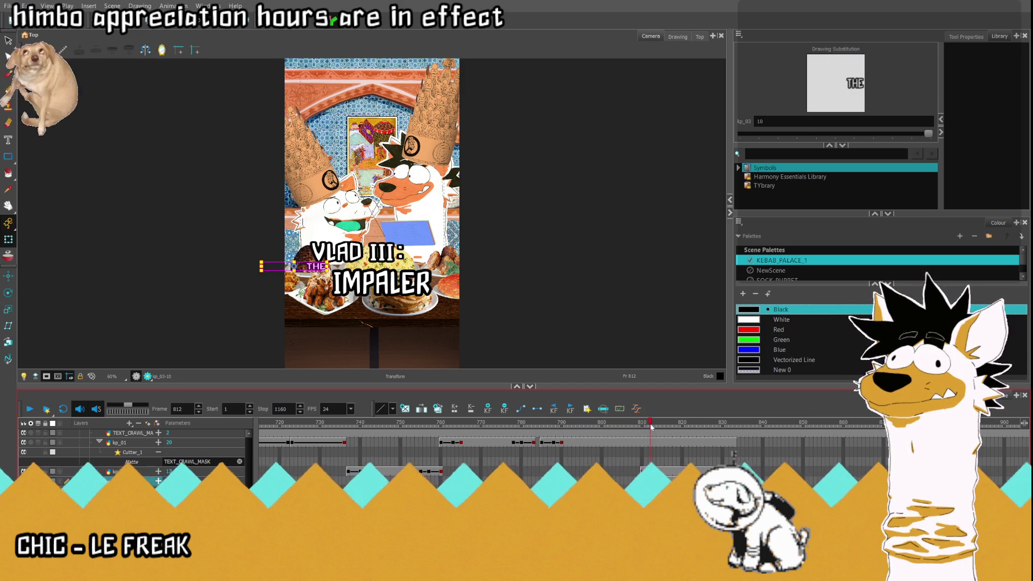
left_click(632, 481)
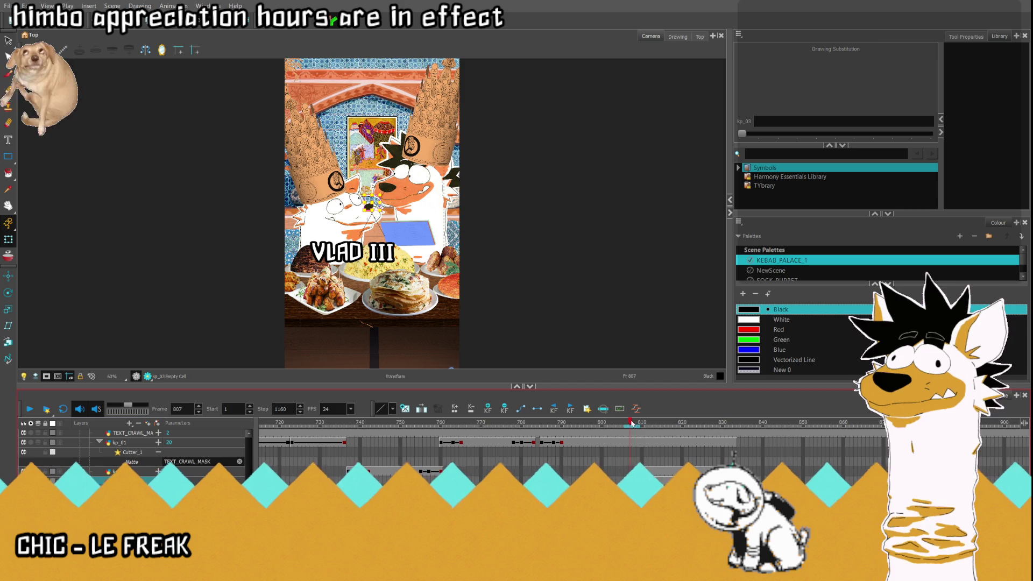
left_click_drag(631, 424, 663, 427)
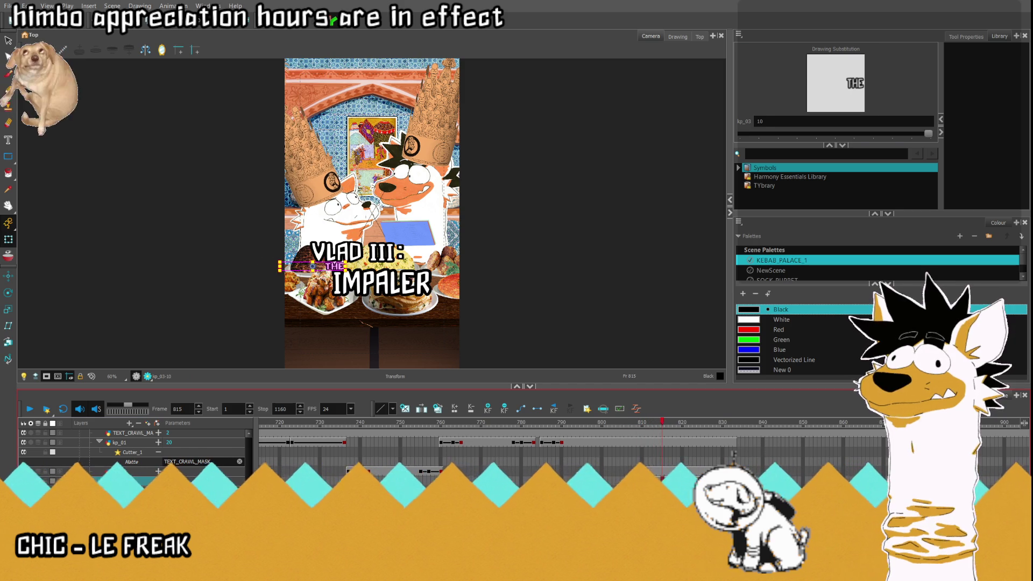
Step: At frame 810, move IMPALER down to the frame's bottom edge
left_click(649, 471)
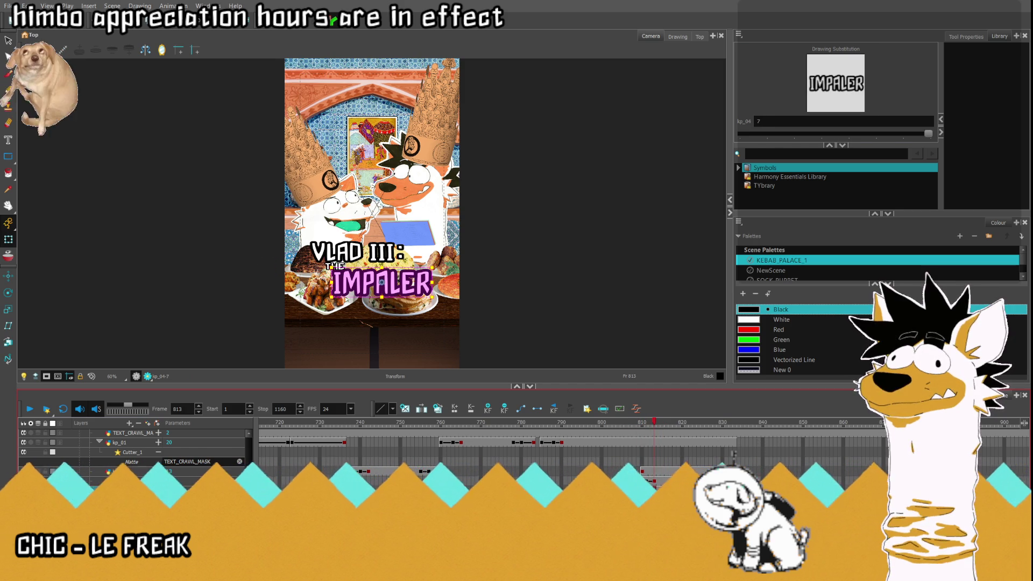
key("period")
key("period")
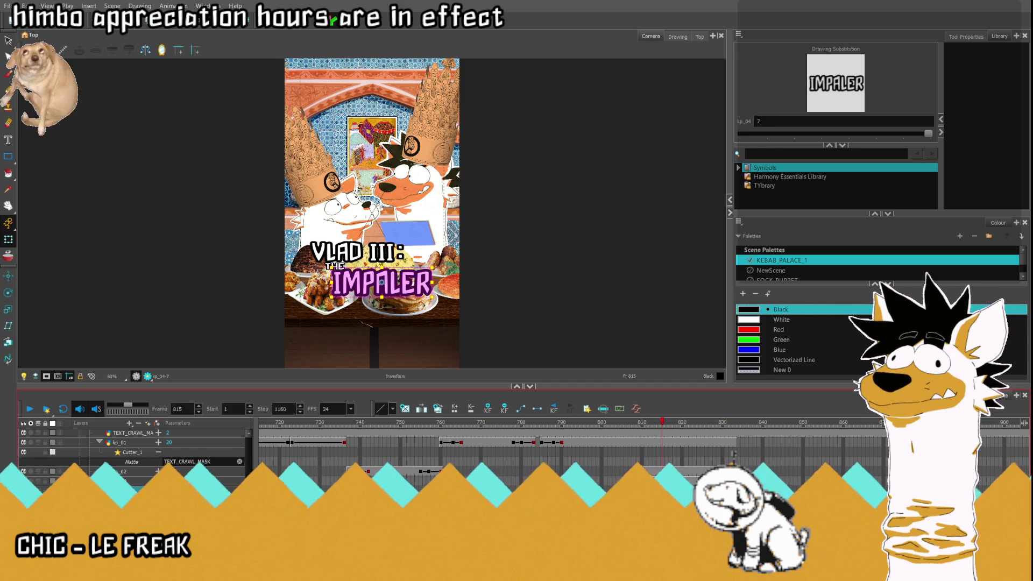
left_click(654, 492)
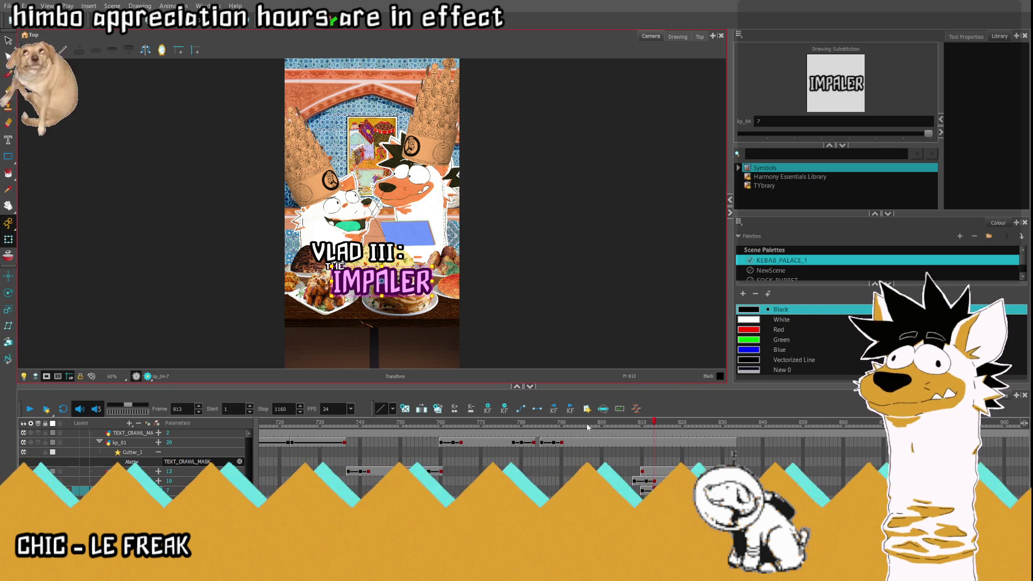
key("comma")
key("comma")
key("comma")
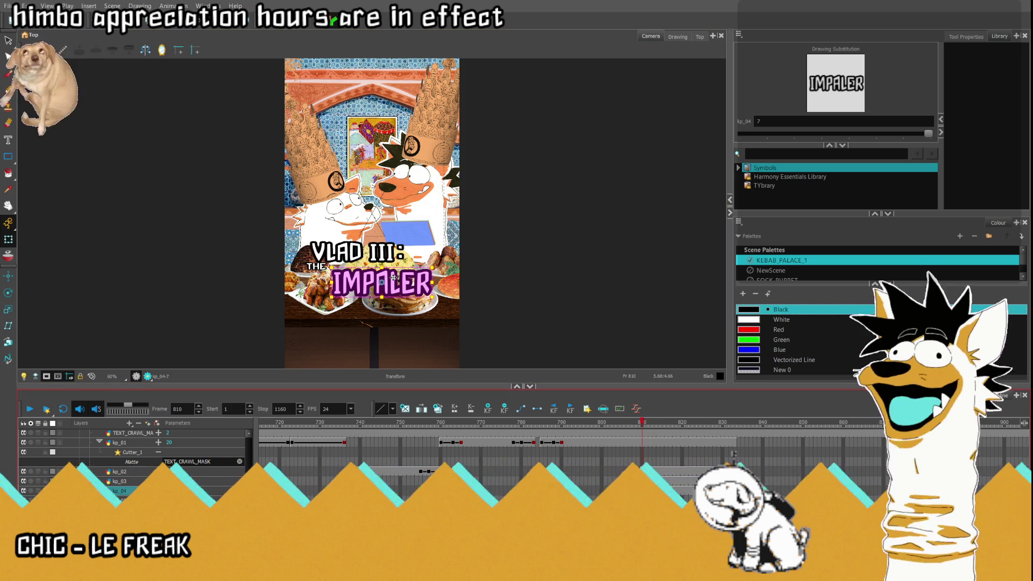
left_click_drag(395, 277, 401, 373)
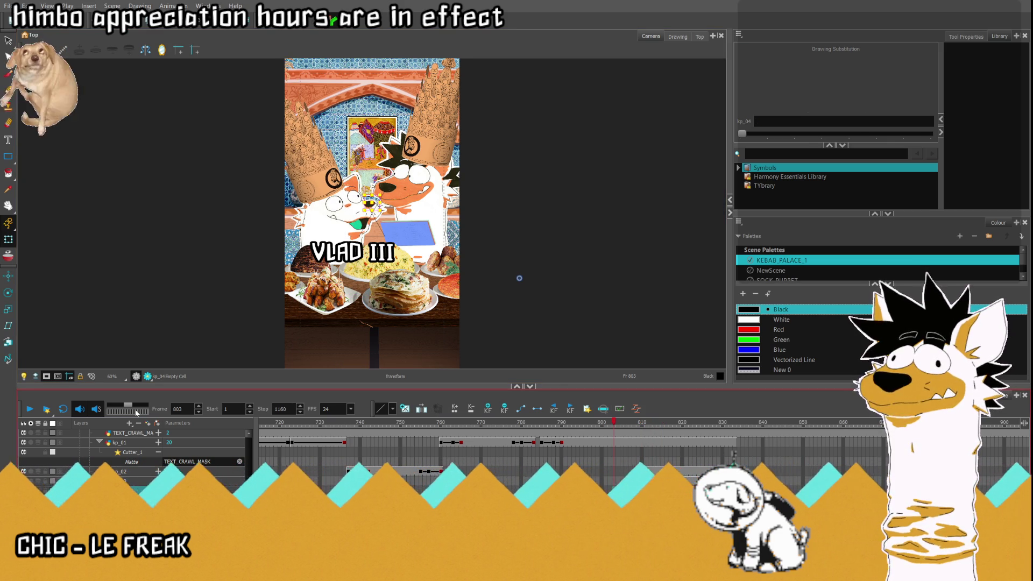
Step: Play back and scrub from frame 789 to preview IMPALER rising into place
left_click(25, 408)
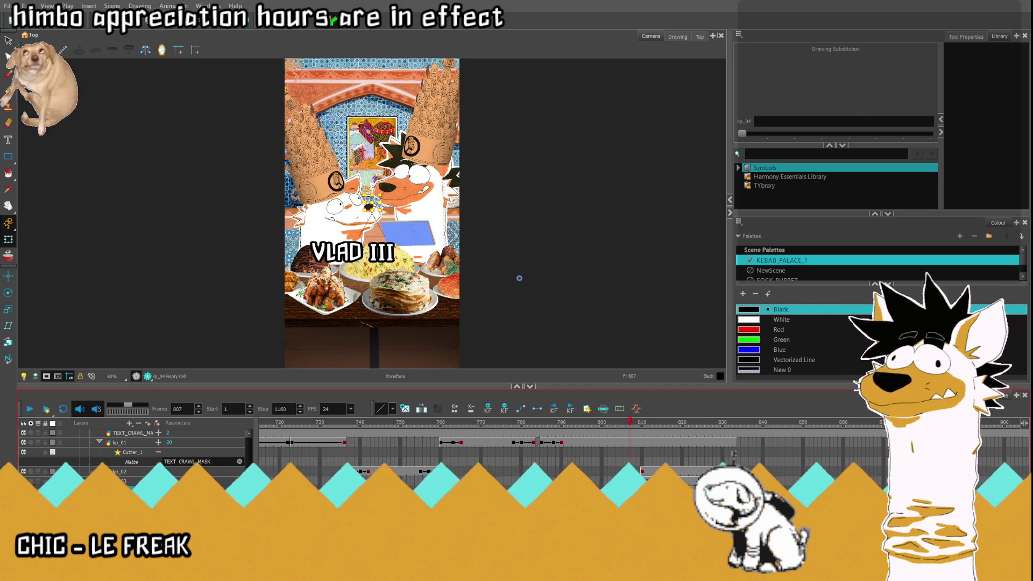
mouse_move(639, 428)
left_mouse_down()
mouse_move(664, 446)
mouse_move(677, 424)
left_mouse_up()
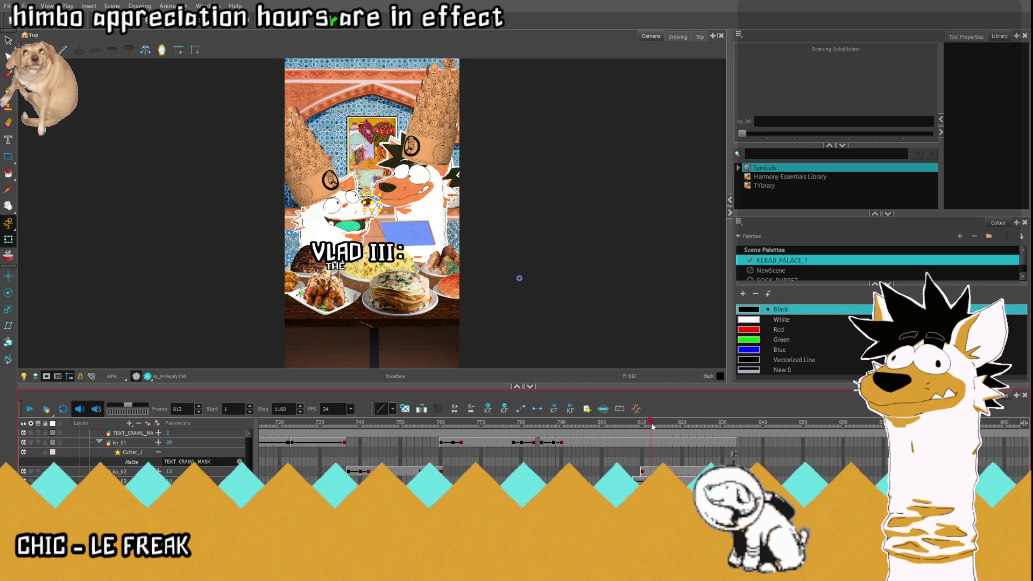
left_click(557, 480)
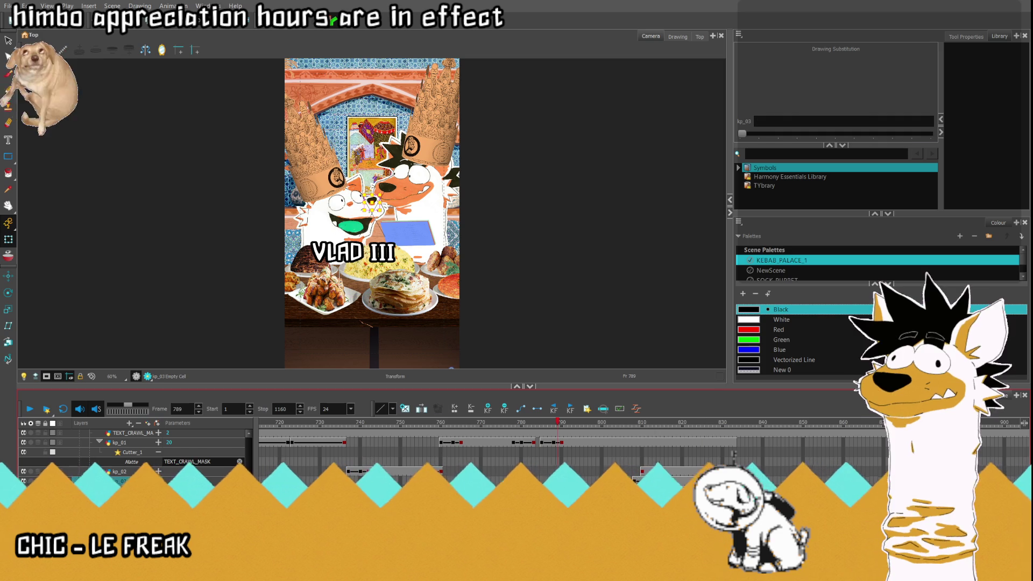
left_click(31, 409)
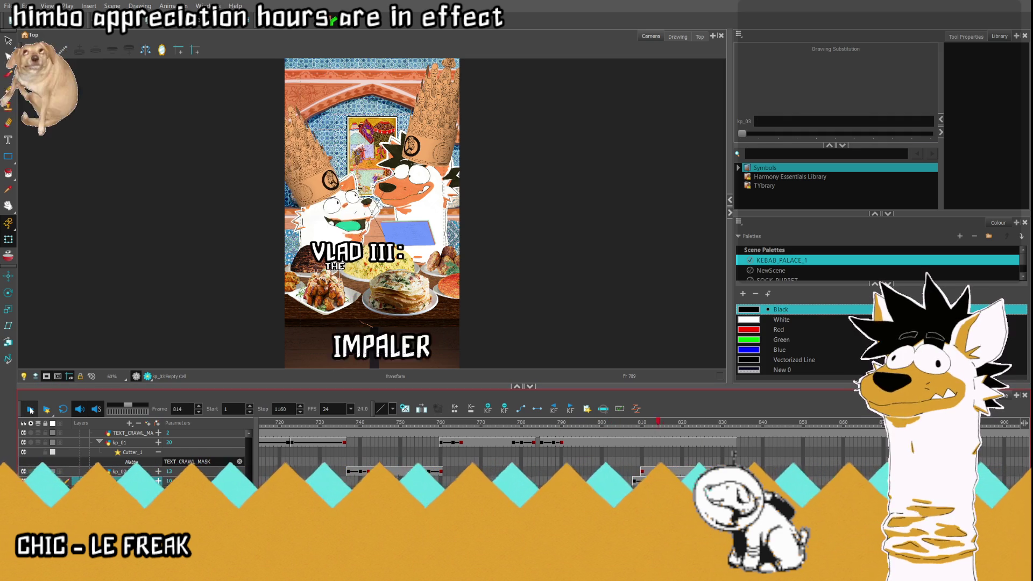
left_click(30, 409)
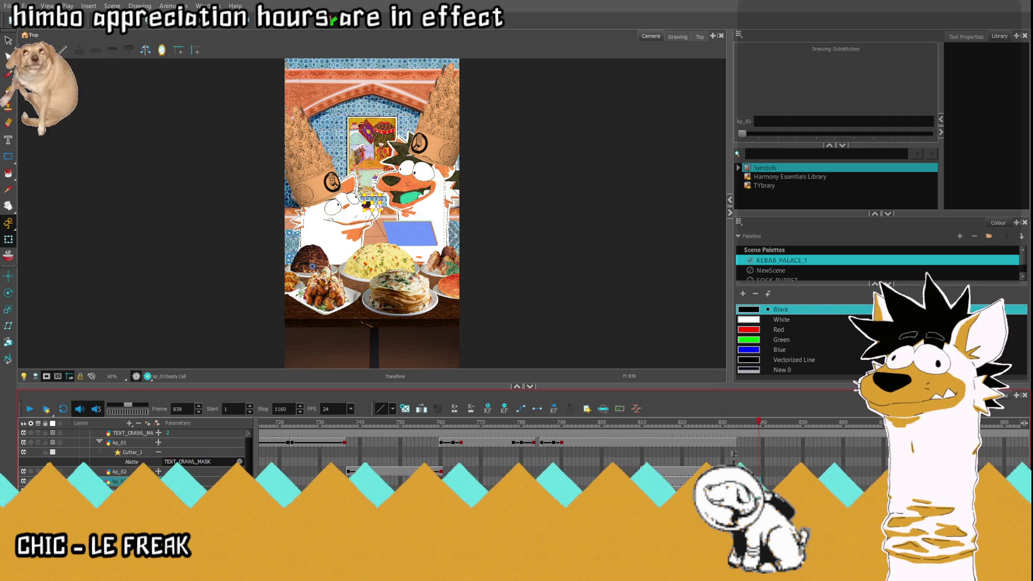
Step: Inspect the kp_02 and VLAD III cells around frames 830-837, then return to kp_02 at 810
left_click(722, 481)
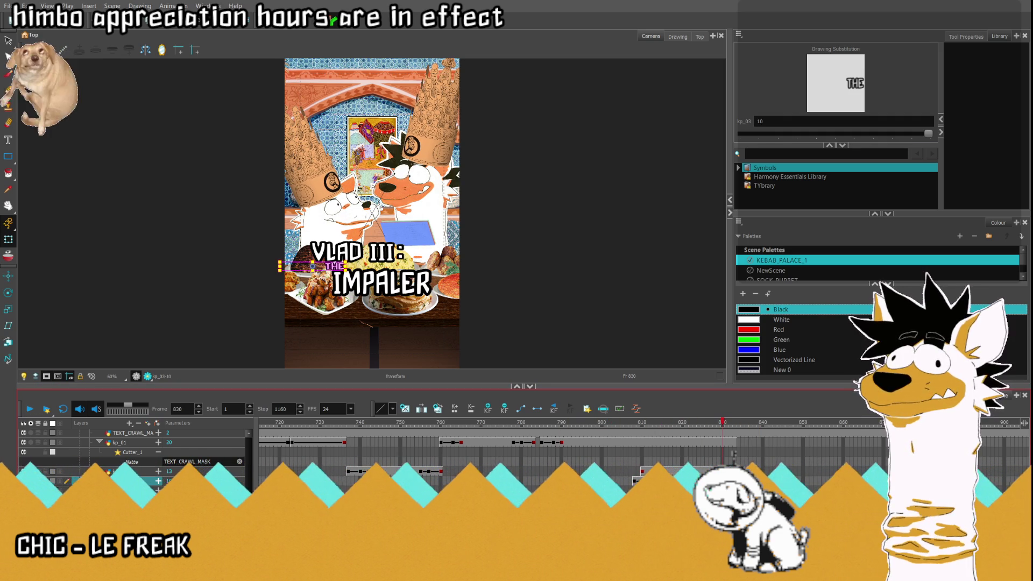
left_click(730, 471)
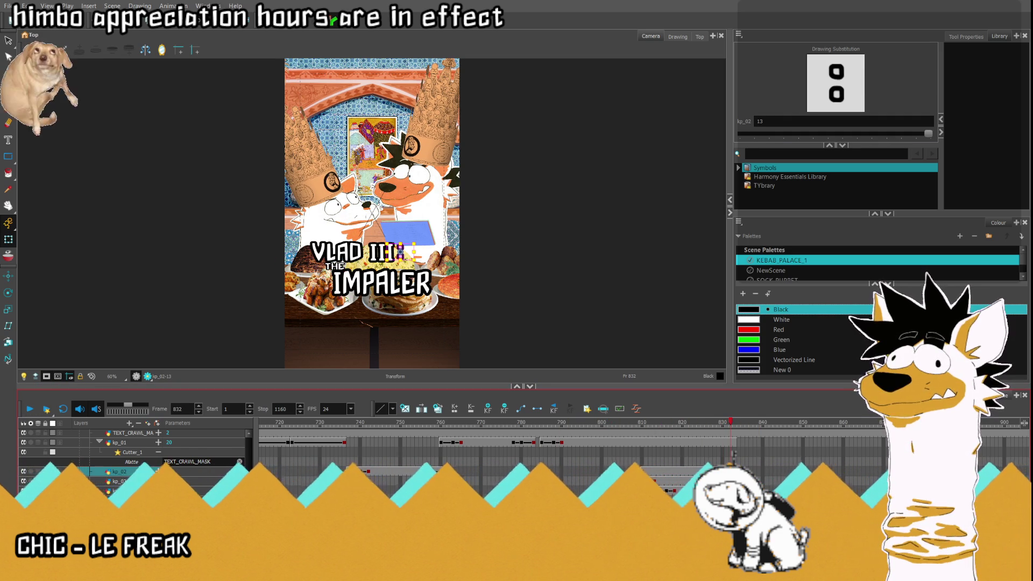
left_click(732, 442)
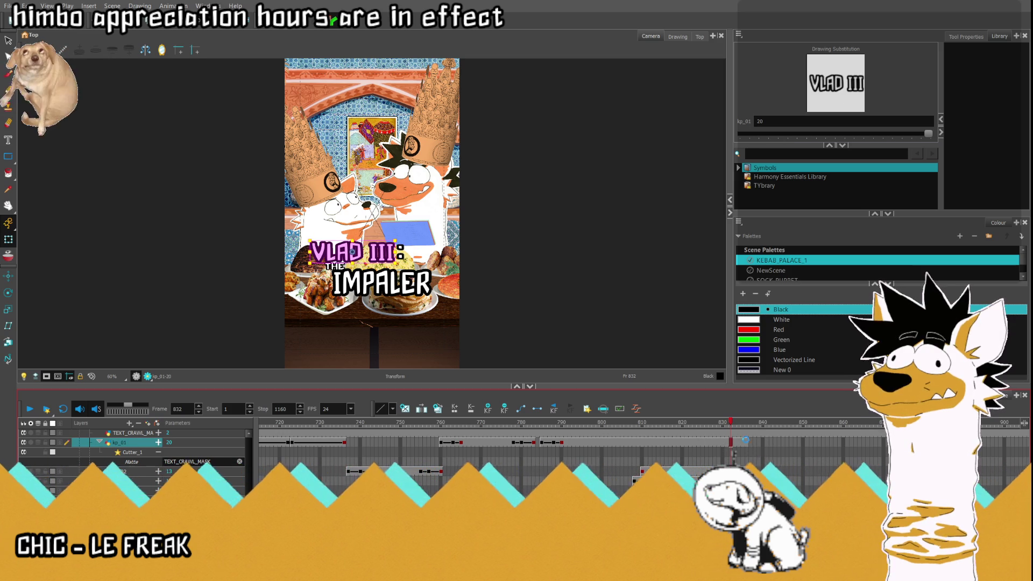
left_click(751, 442)
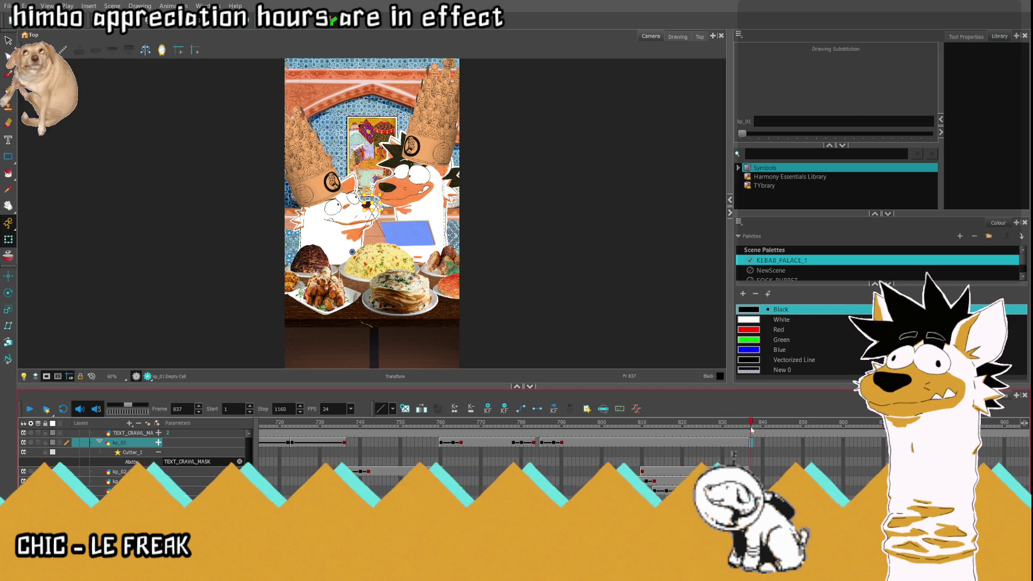
left_click(635, 442)
left_click(635, 472)
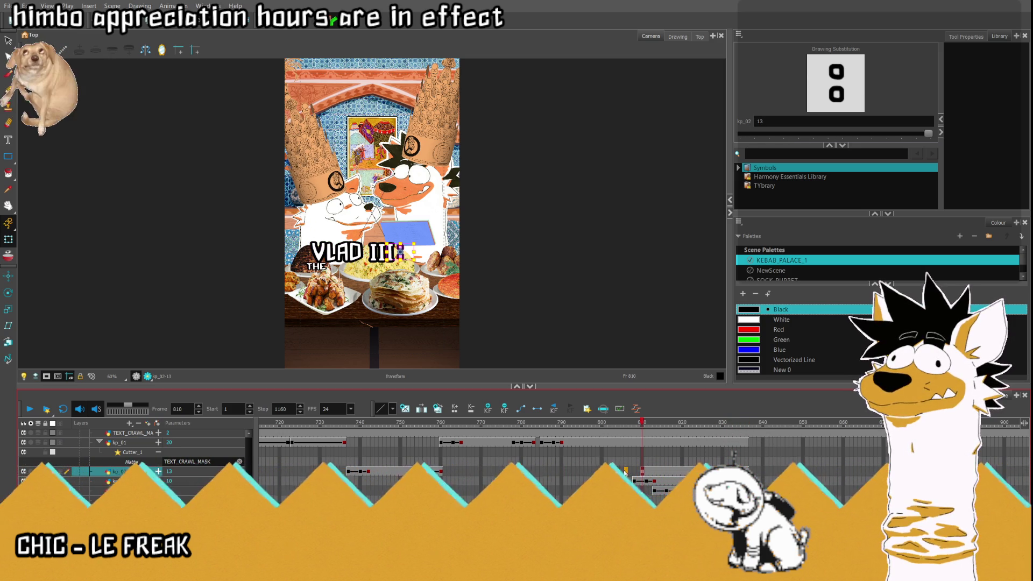
Step: Scrub frames 805 to 810 to find where THE appears and kp_02's keyframe
left_click(623, 472)
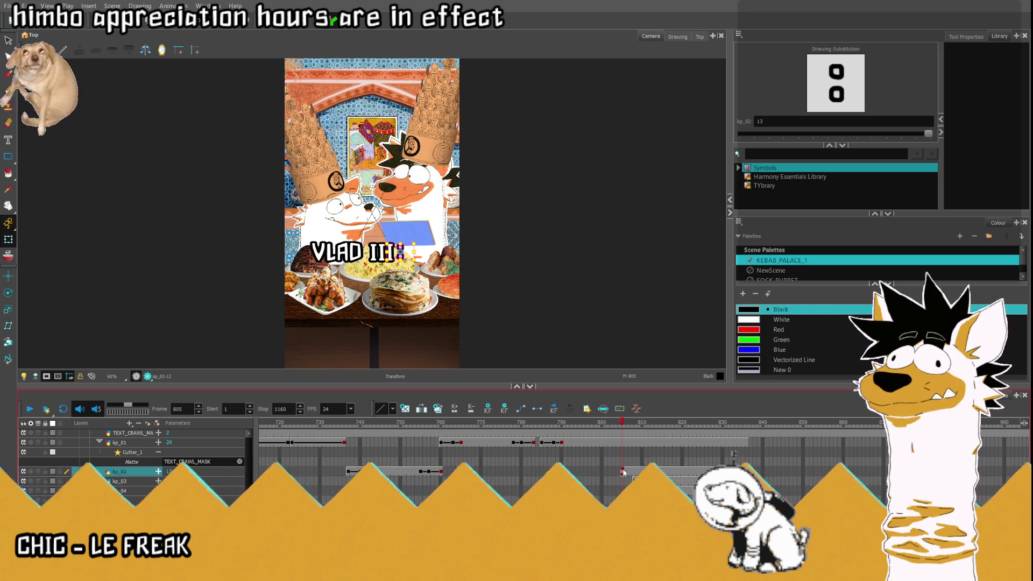
mouse_move(624, 422)
left_mouse_down()
mouse_move(653, 422)
mouse_move(634, 422)
left_mouse_up()
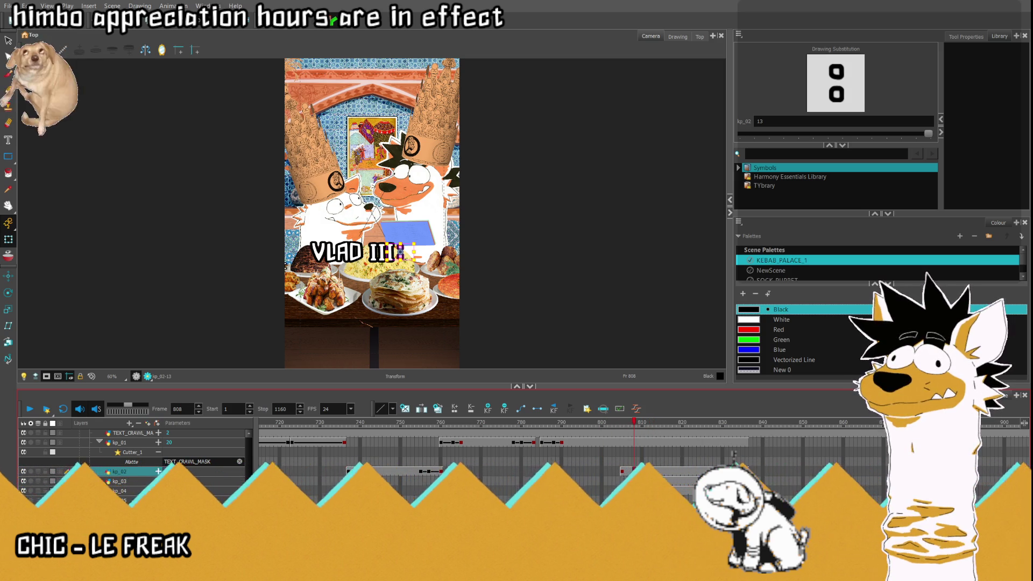
left_click(639, 472)
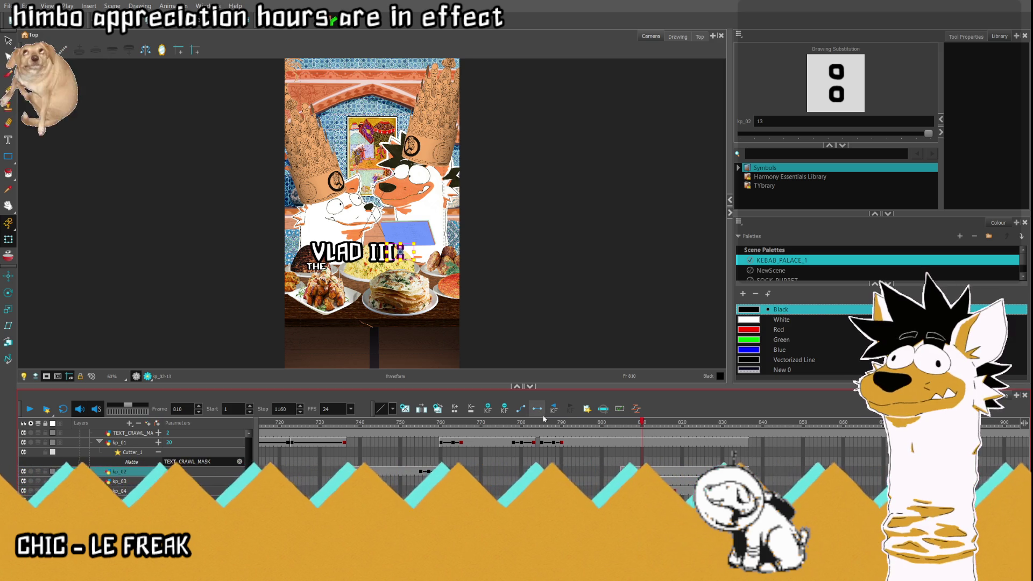
left_click(520, 410)
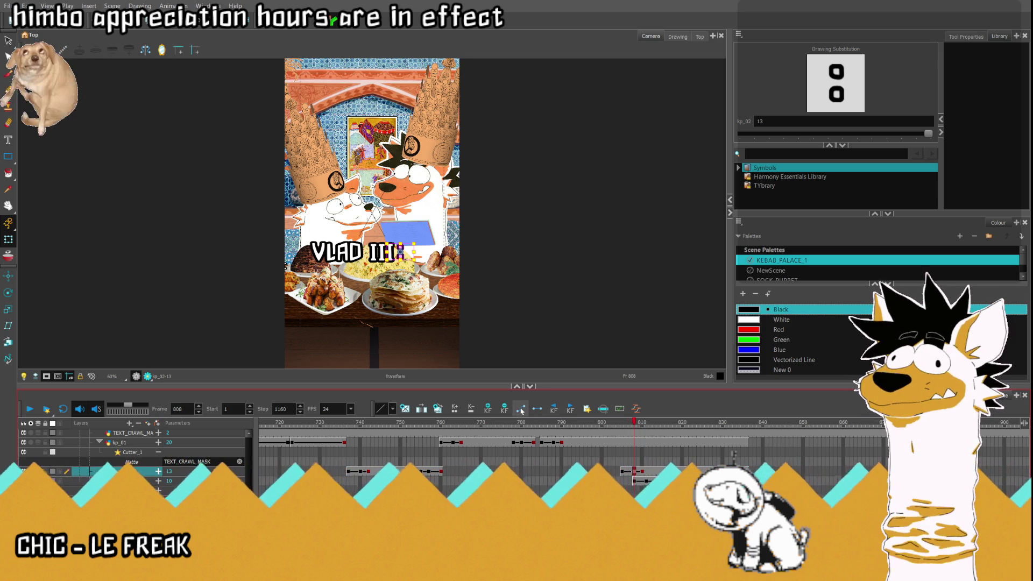
key("period")
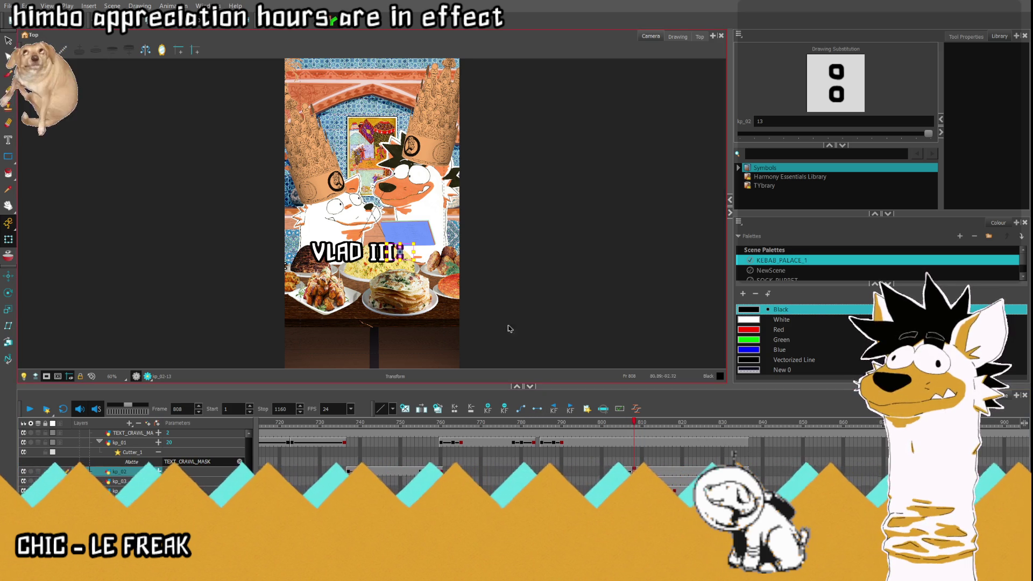
key("comma")
key("comma")
key("comma")
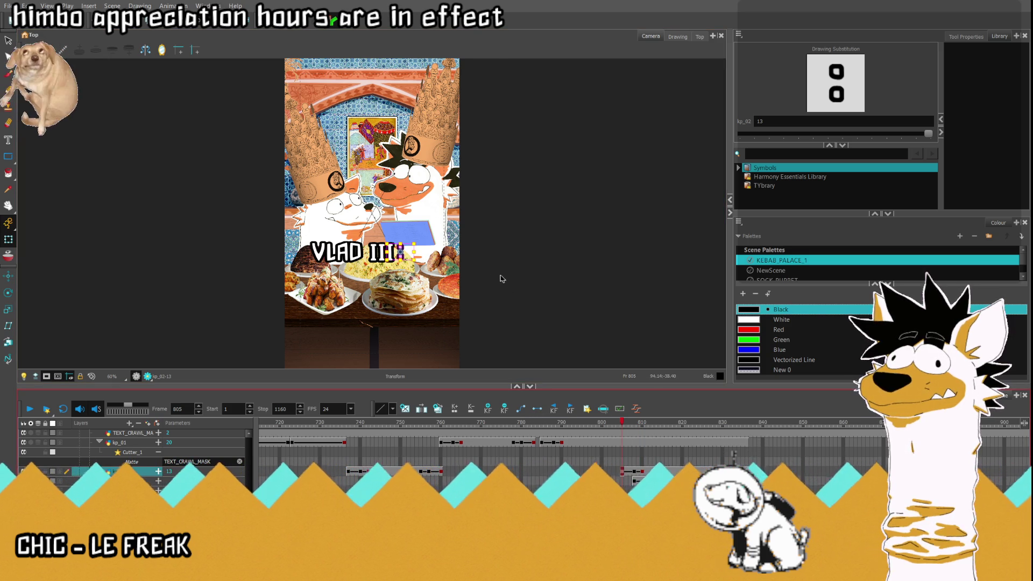
Step: Drag the colon at frame 805 right, away from VLAD III to the frame's edge
scroll(436, 262, "up", 3)
left_click_drag(348, 246, 507, 245)
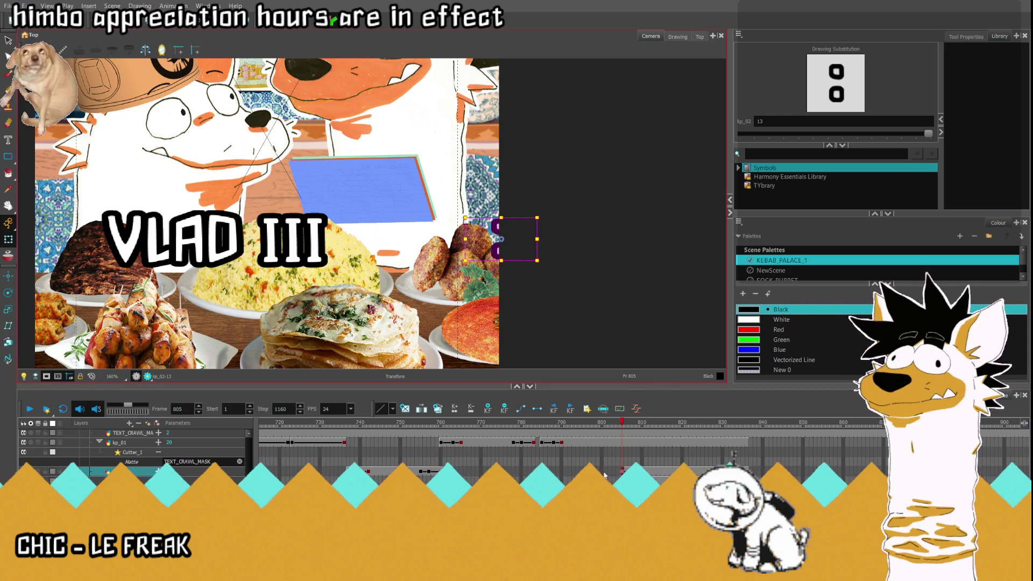
left_click(602, 471)
key("shift+m")
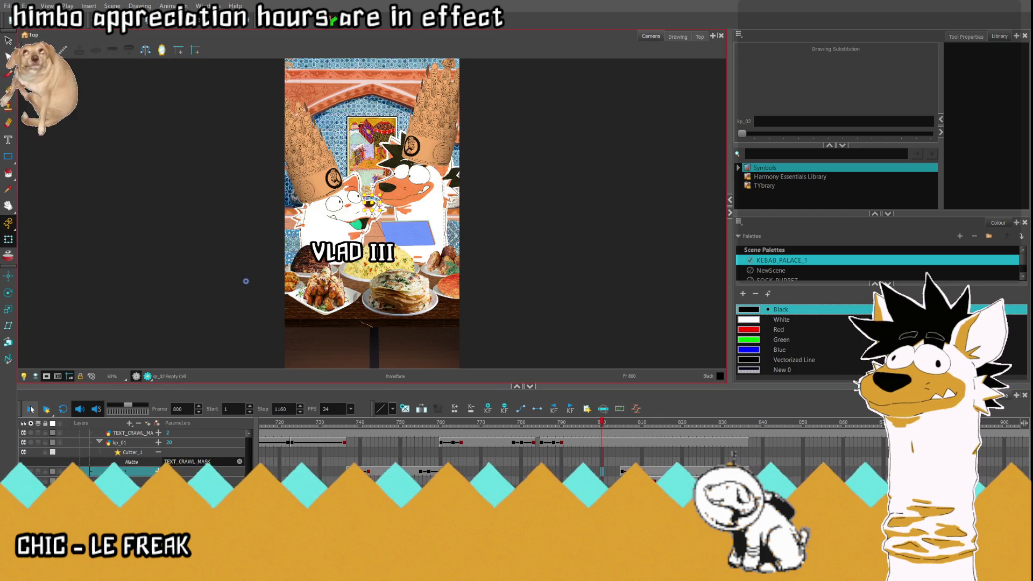
Step: Replay the title animation, then select kp_01 and step to frame 836, where the full title shows
left_click(30, 408)
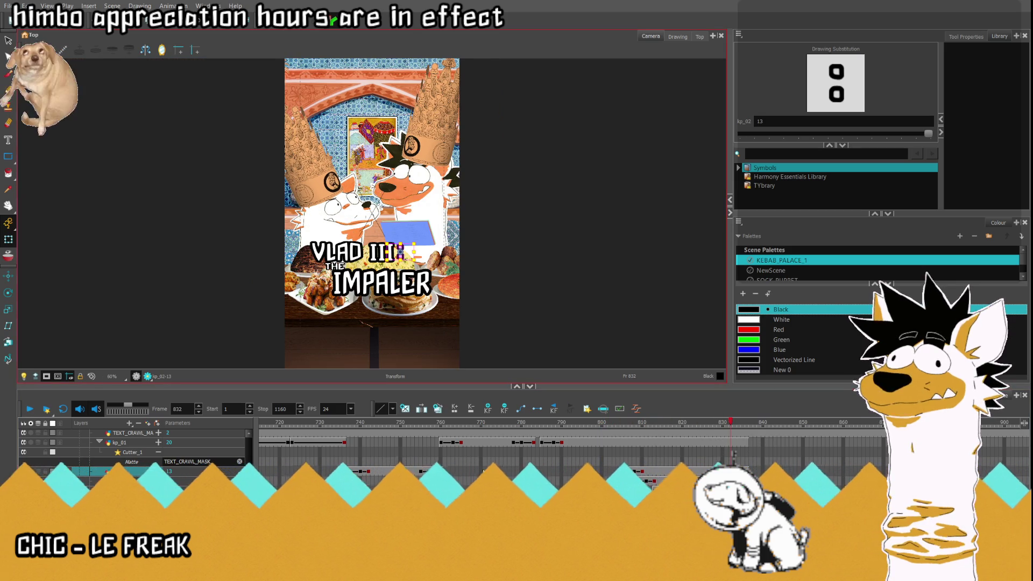
left_click(31, 409)
left_click(746, 442)
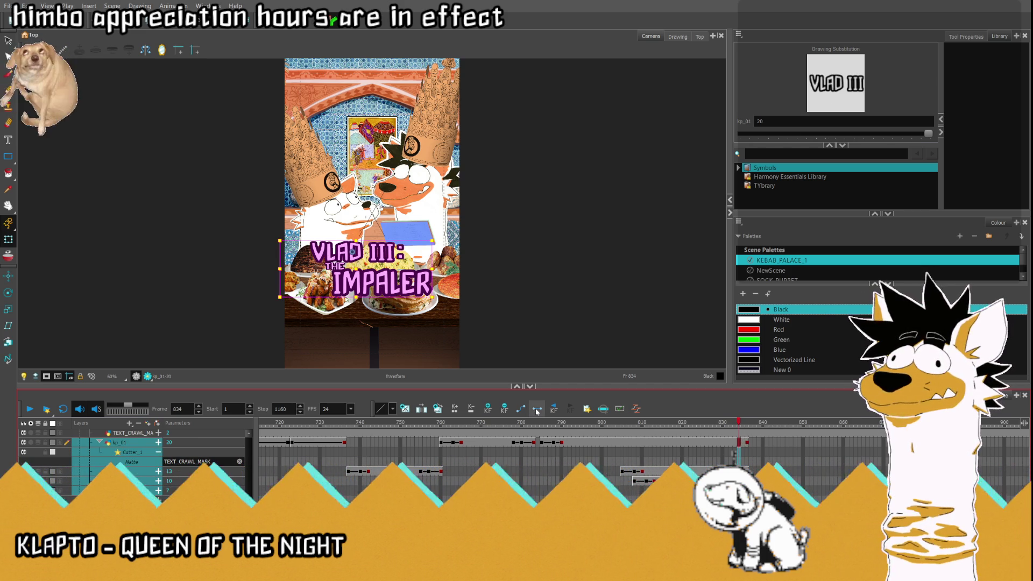
key("comma")
key("comma")
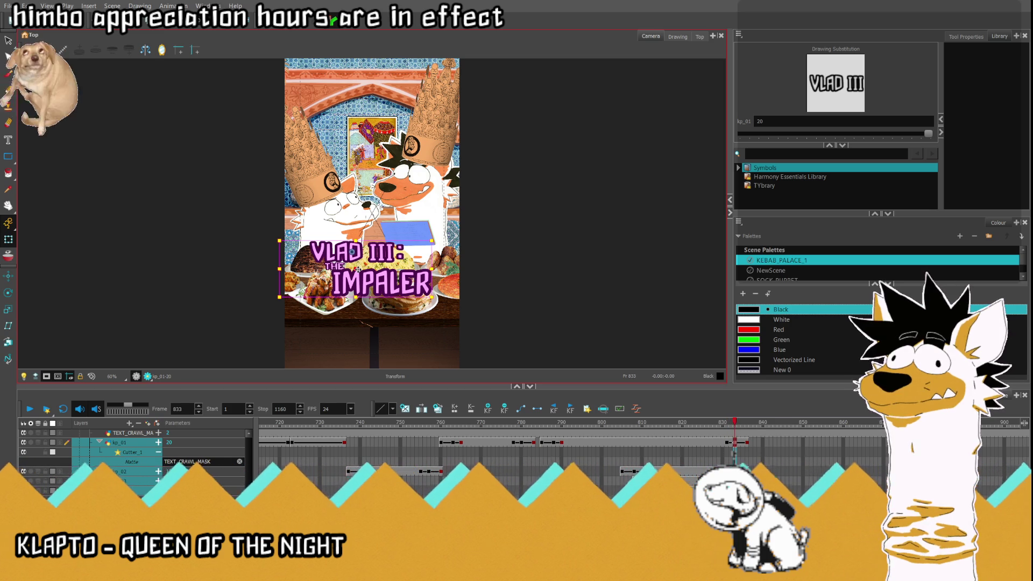
left_click(740, 425)
left_click(746, 426)
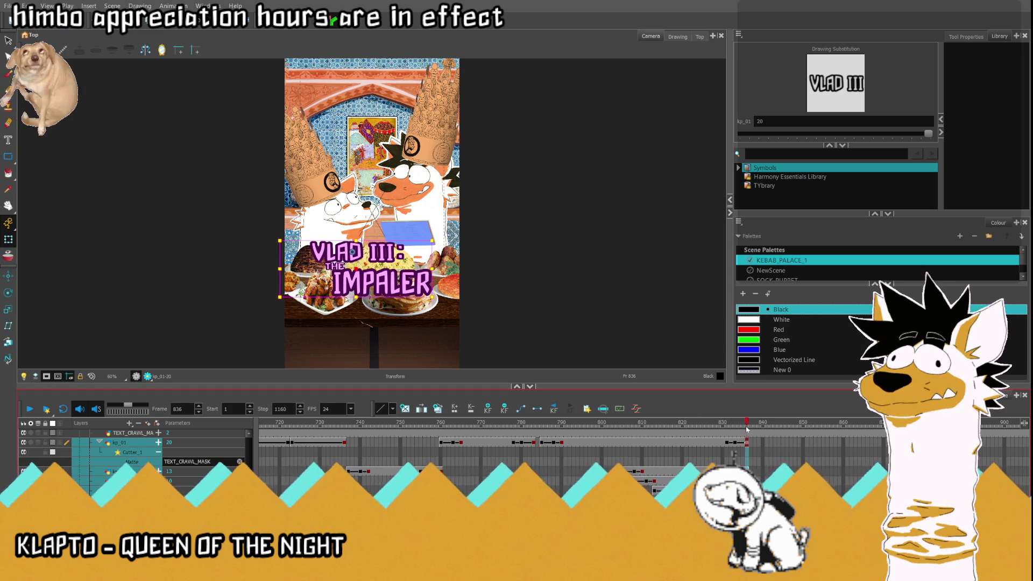
Step: At frame 836, drag the VLAD III title off the right of the frame and replay from frame 800
left_click_drag(360, 270, 500, 279)
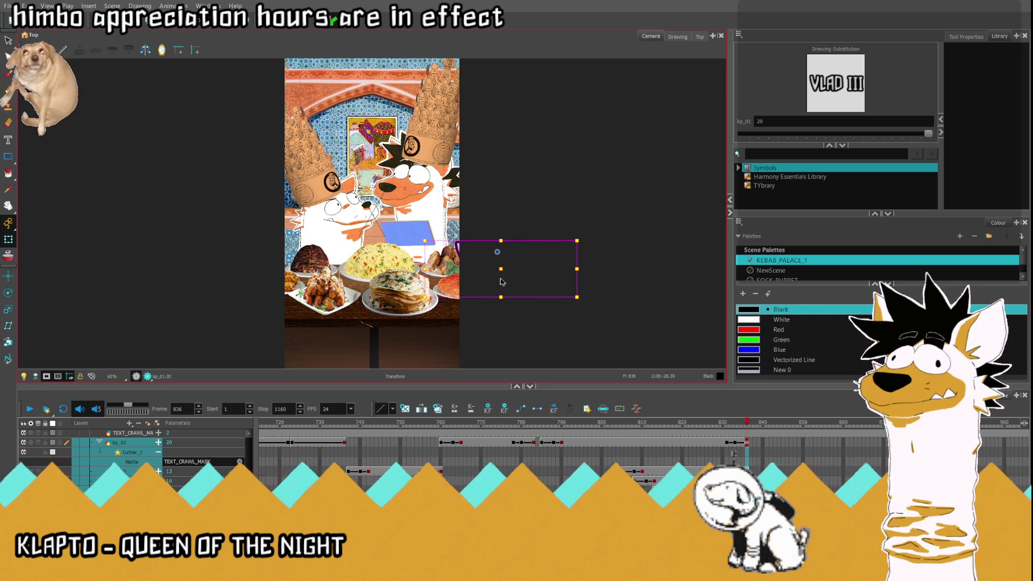
left_click(602, 442)
left_click(30, 409)
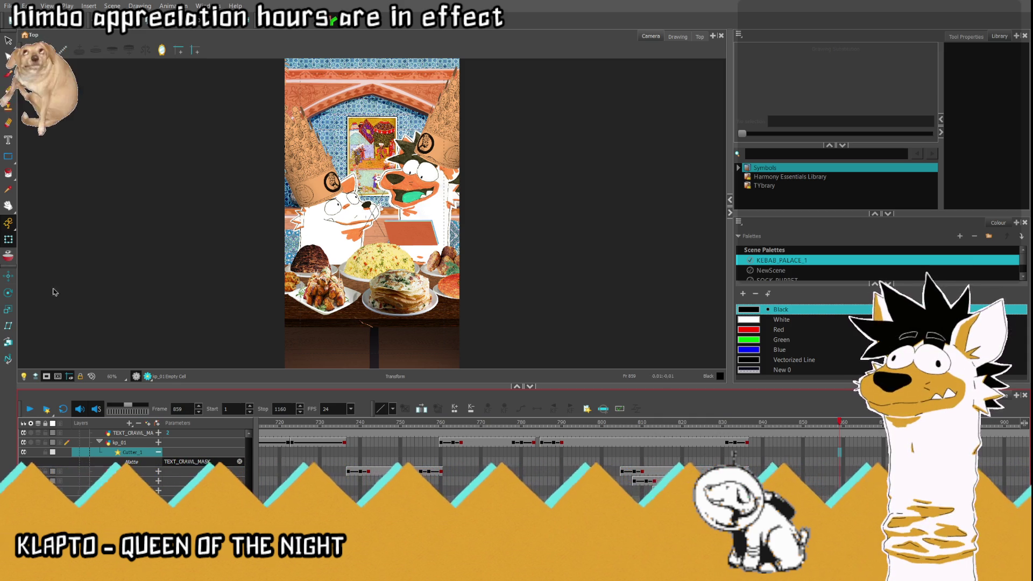
Step: Put the HE'S THE ONE drawing into kp_05 at frame 837 and shift it left over the food
left_click_drag(712, 423, 758, 429)
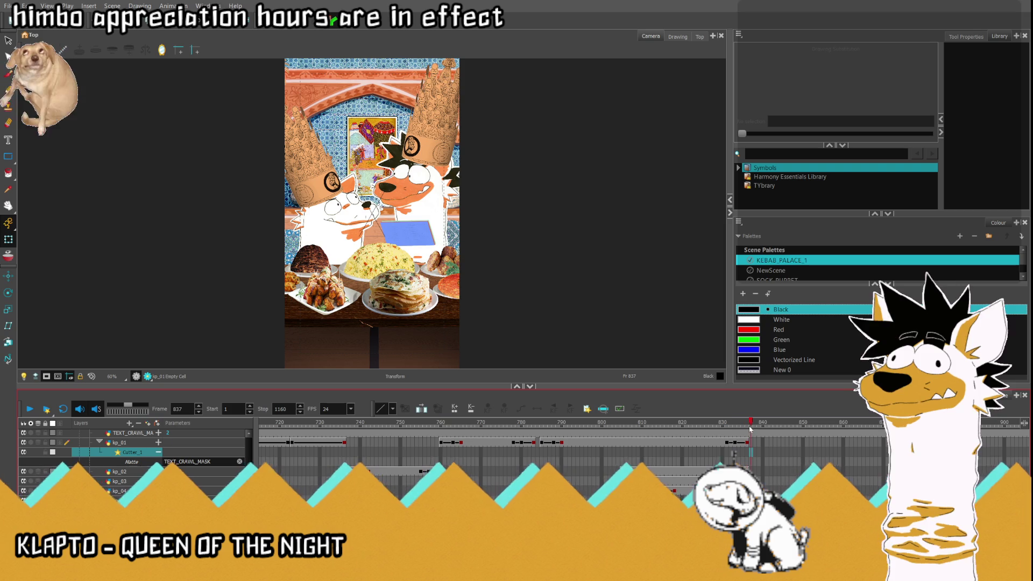
key("ctrl+z")
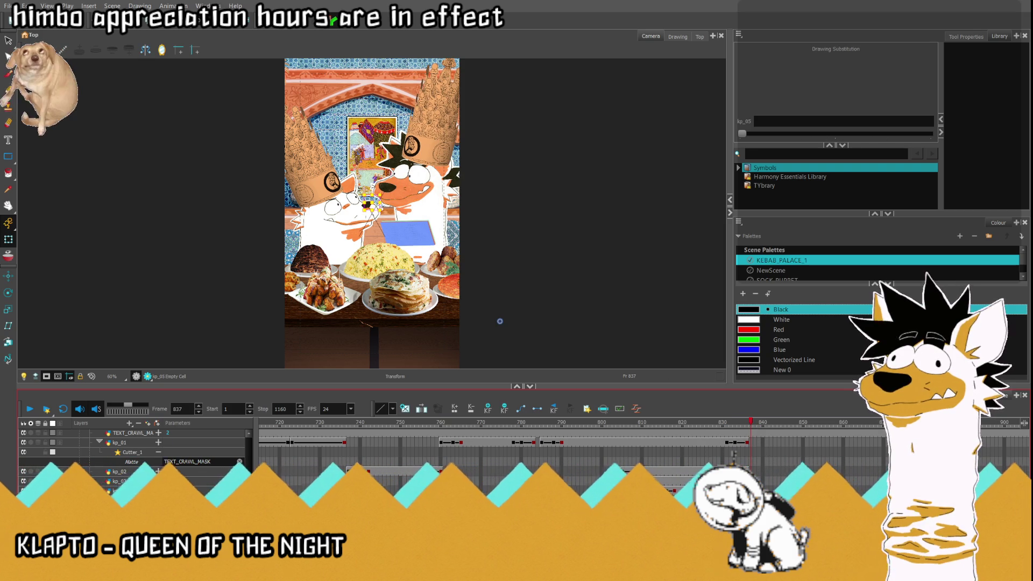
key("ctrl+z")
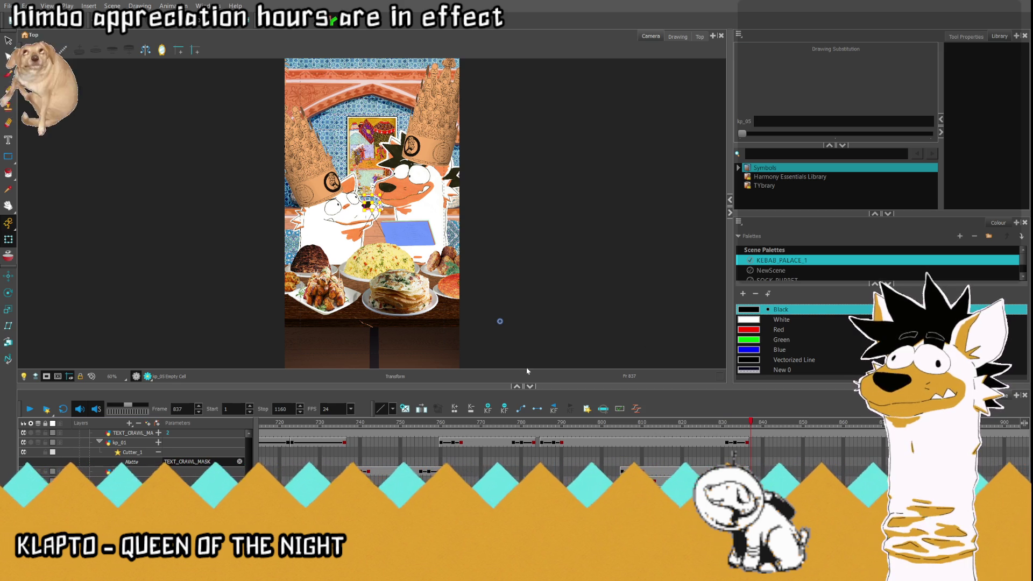
key("equal")
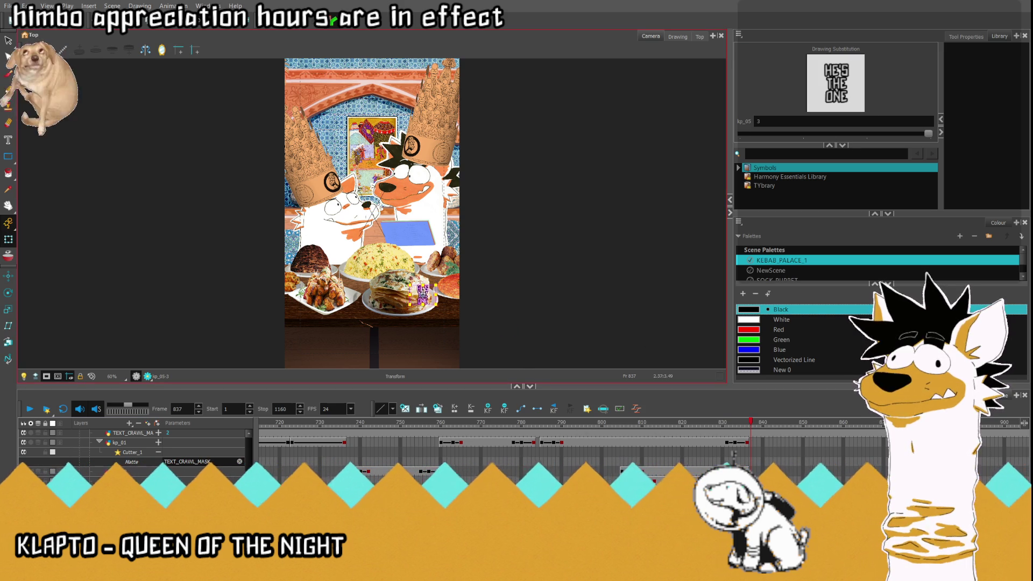
mouse_move(759, 441)
left_mouse_down()
mouse_move(843, 441)
mouse_move(751, 441)
left_mouse_up()
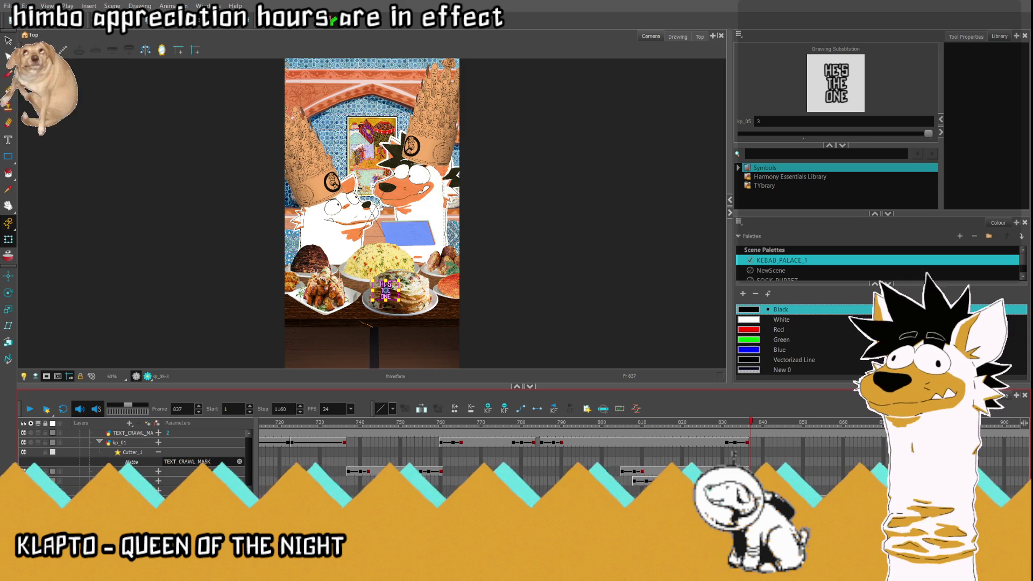
left_click_drag(382, 277, 327, 257)
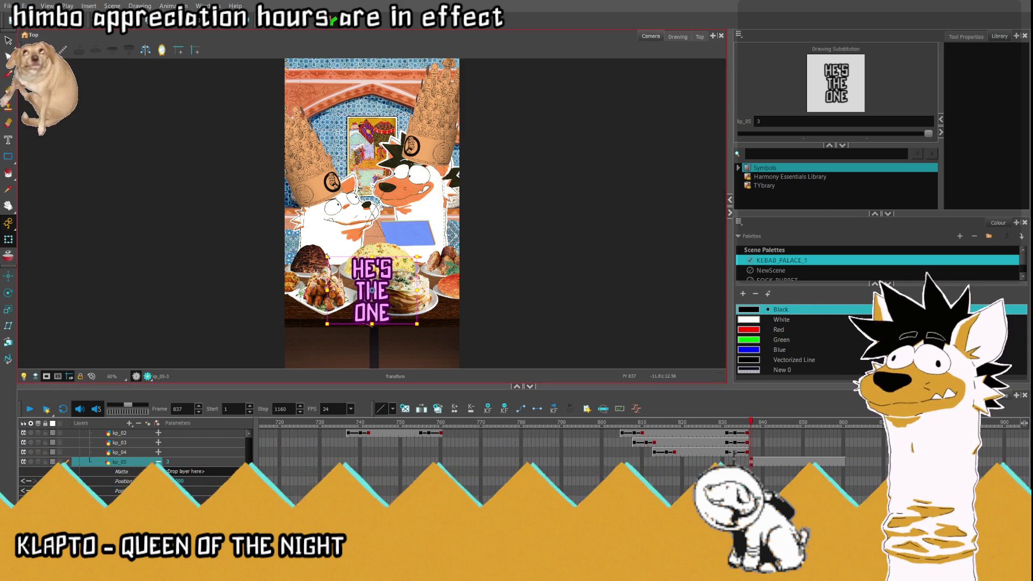
scroll(159, 465, "up", 2)
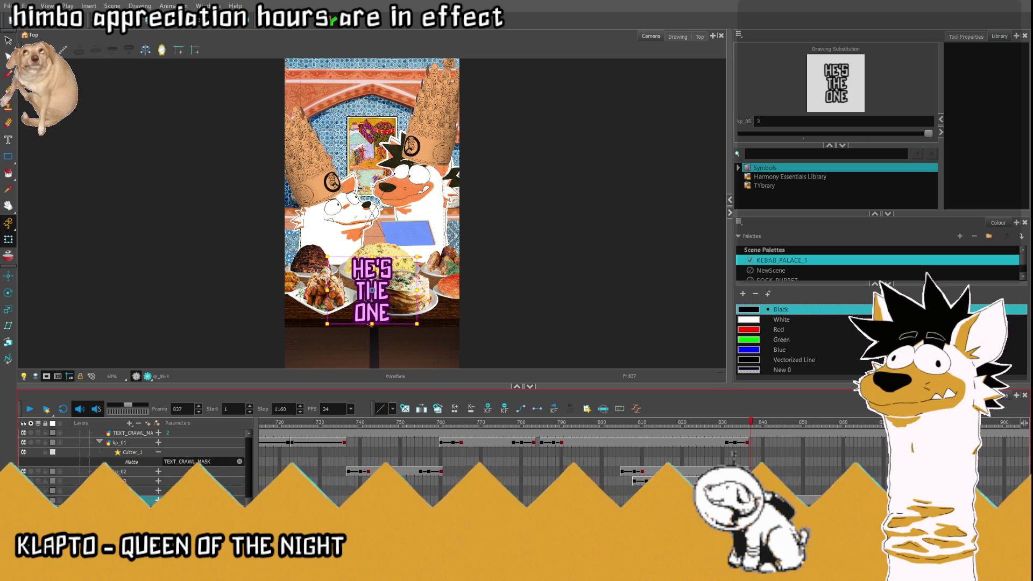
Step: Preview HE'S THE ONE appearing, then move the text down to the frame bottom at frame 837
key("semicolon")
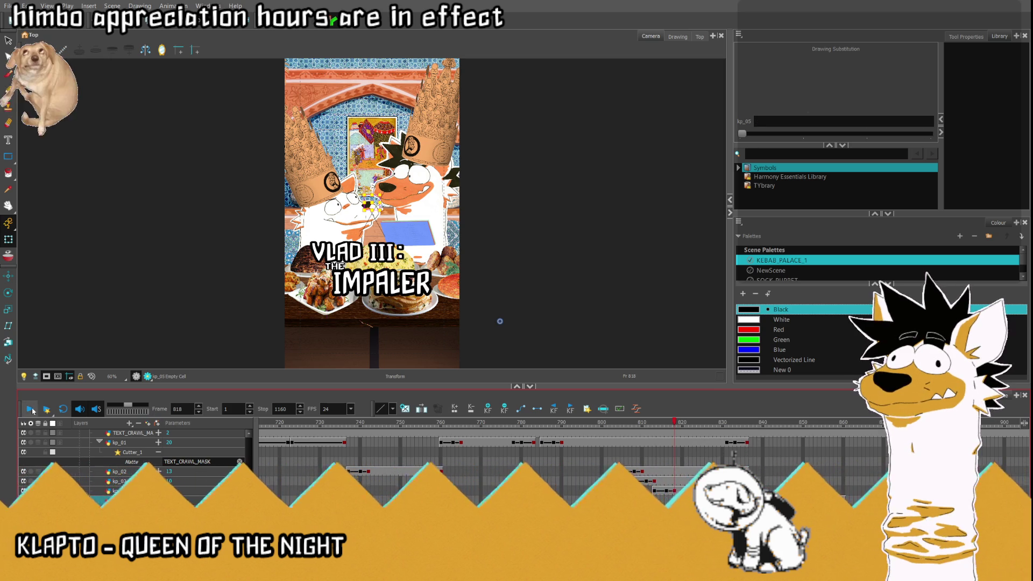
left_click(30, 410)
left_click(30, 410)
left_click(375, 271)
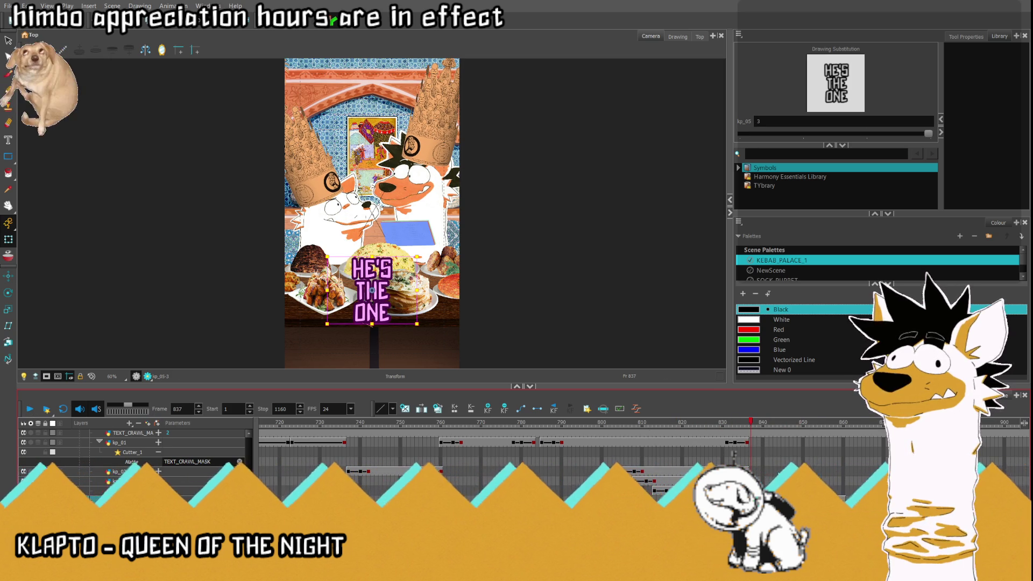
left_click_drag(750, 422, 761, 432)
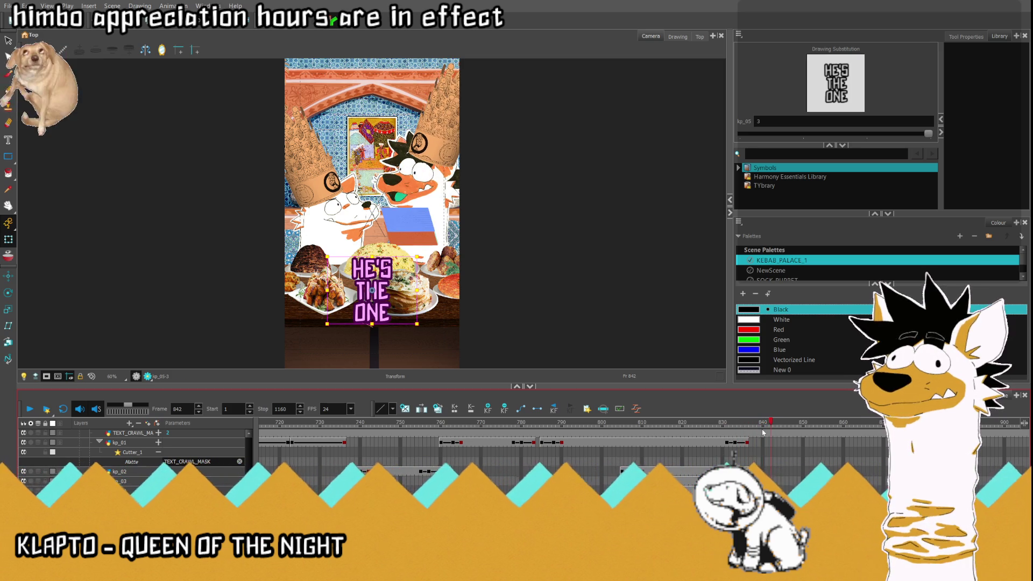
key("Up")
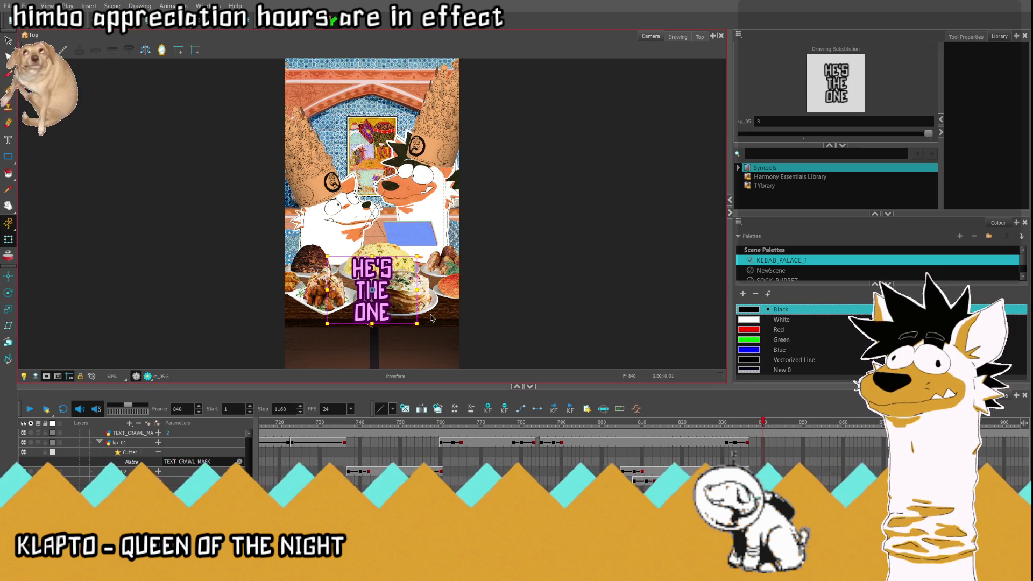
key("comma")
key("comma")
key("comma")
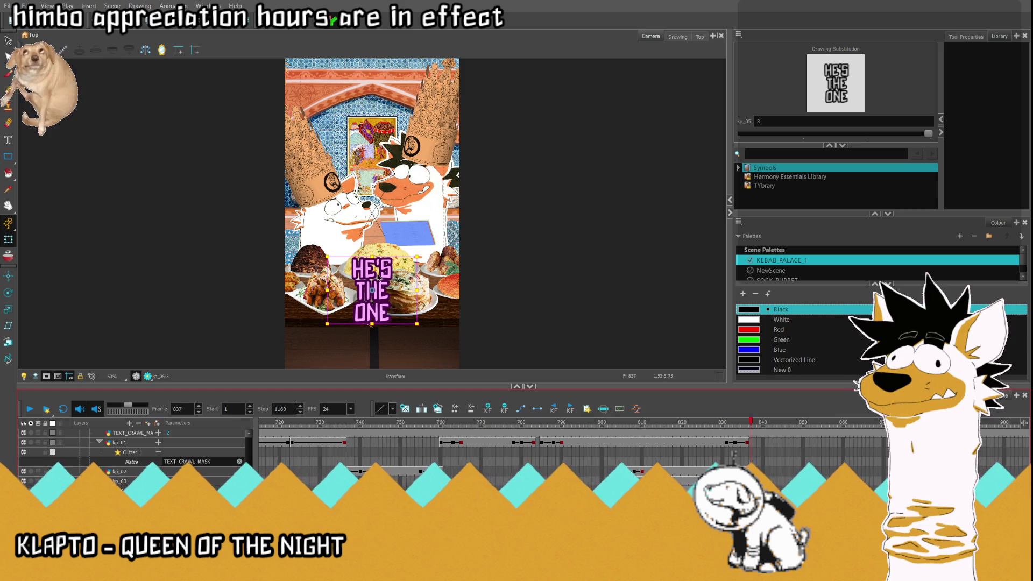
left_click_drag(375, 267, 373, 374)
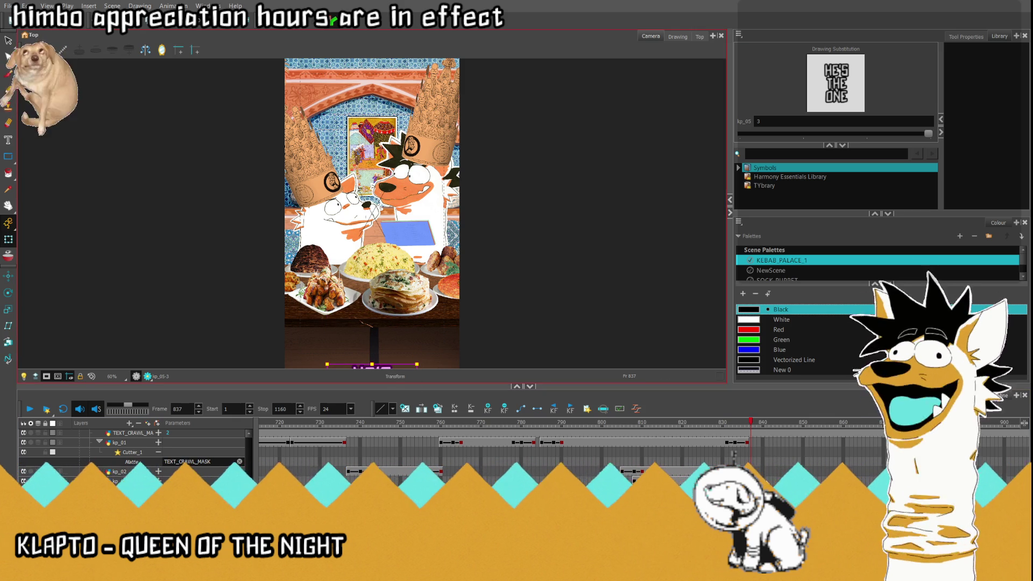
Step: Play the transition from the VLAD III title into HE'S THE ONE, starting at frame 831
left_click(723, 424)
left_click_drag(724, 424, 768, 427)
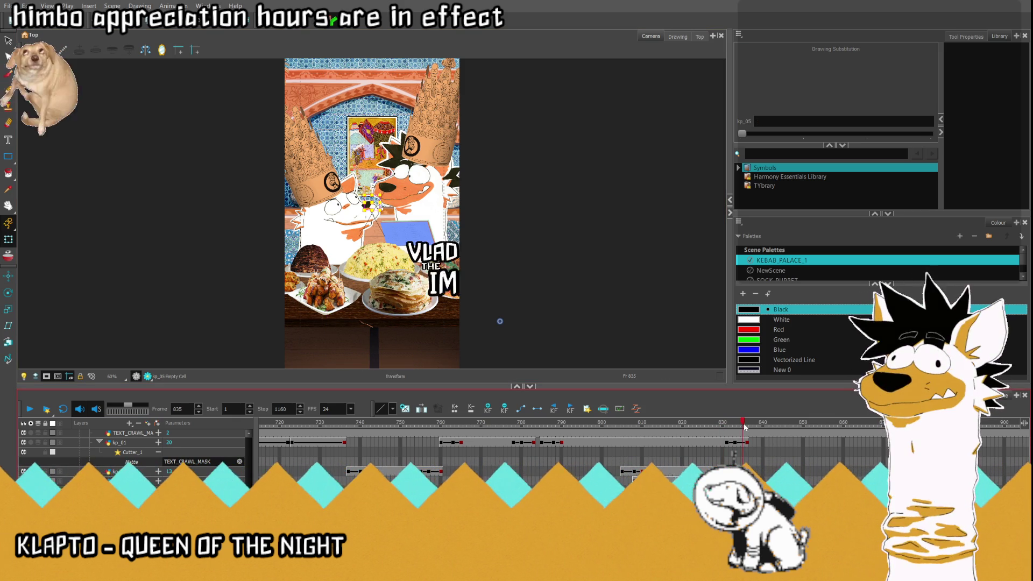
left_click(726, 424)
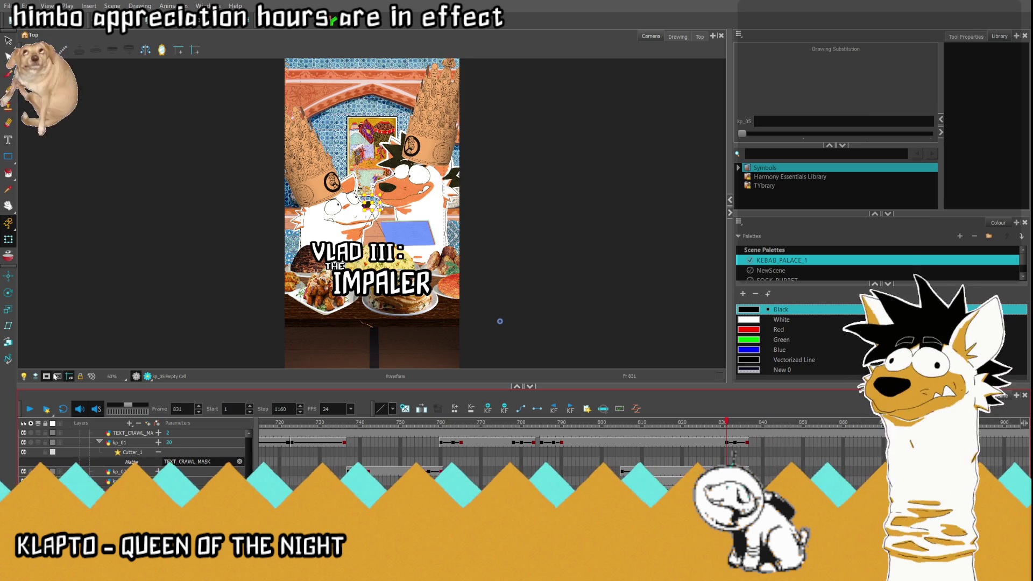
left_click(31, 408)
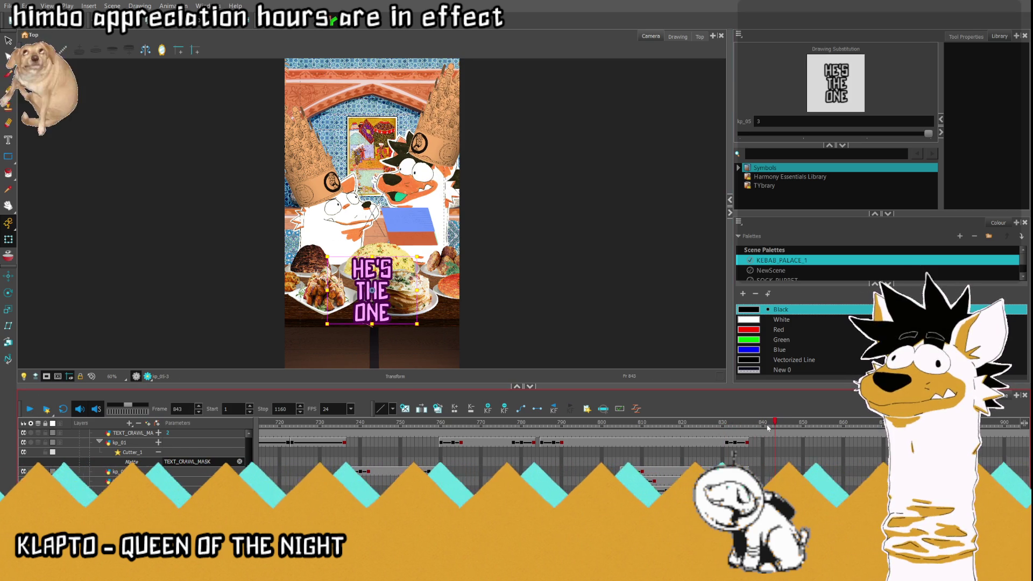
Step: At frame 859, slide the HE'S THE ONE text off the left edge of the frame
left_click_drag(779, 425, 843, 442)
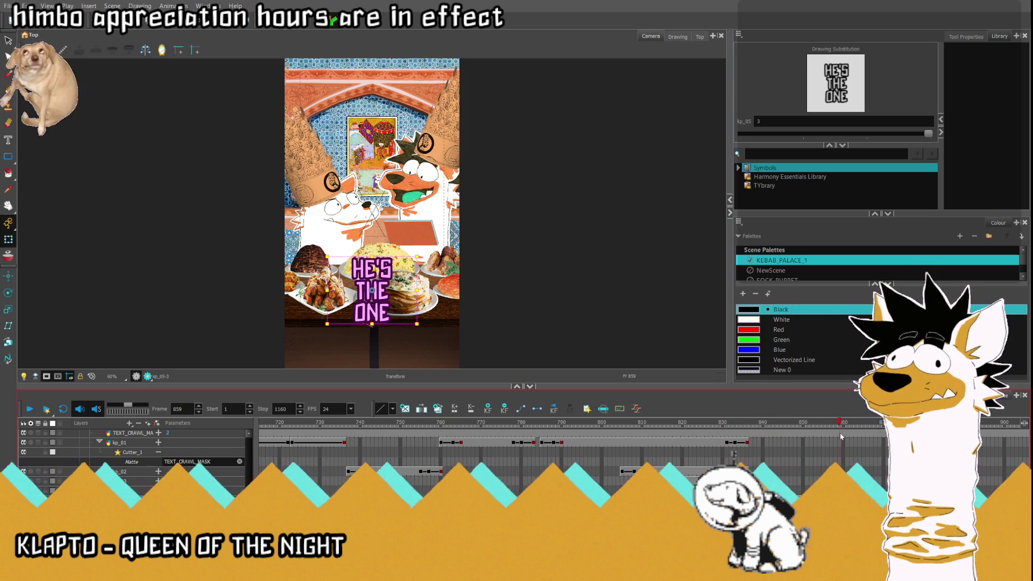
left_click_drag(843, 501, 839, 501)
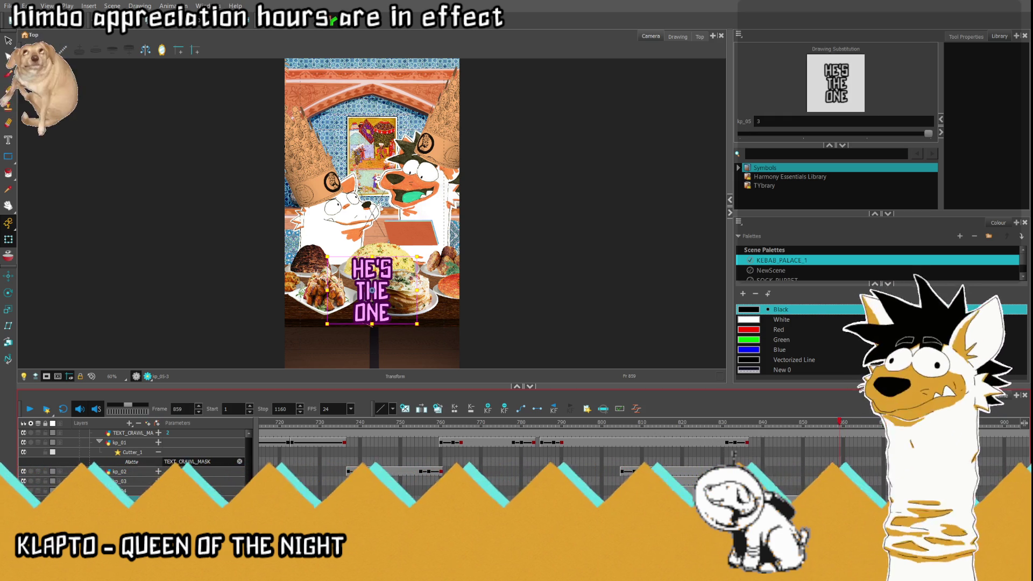
left_click(539, 411)
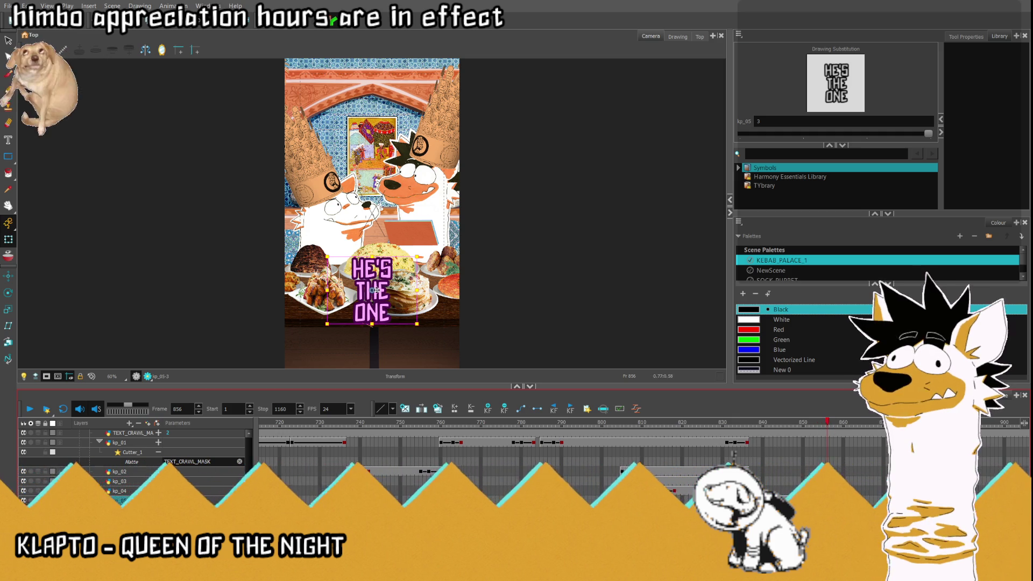
left_click_drag(375, 270, 376, 270)
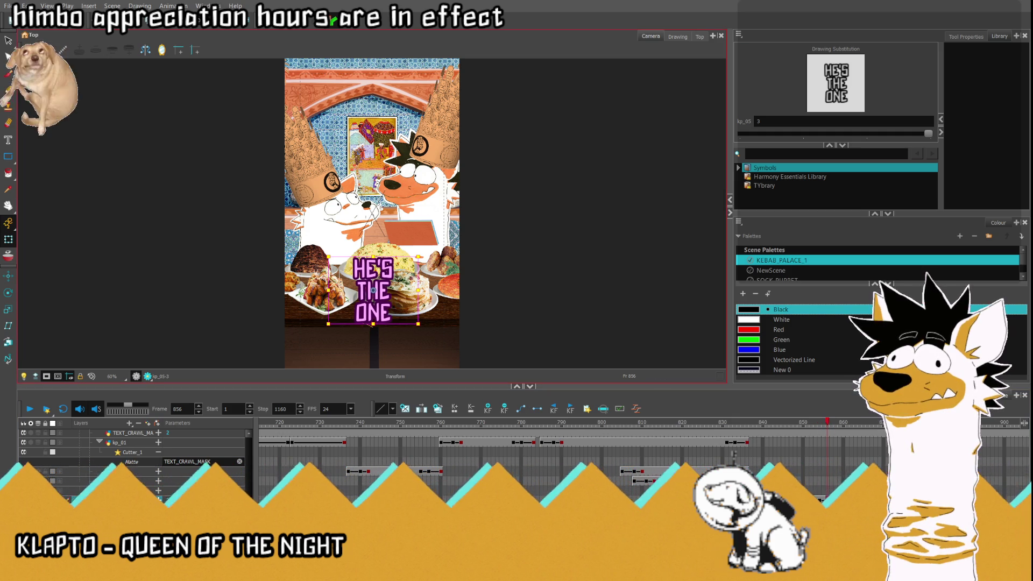
key("period")
key("period")
key("period")
left_click_drag(388, 292, 291, 297)
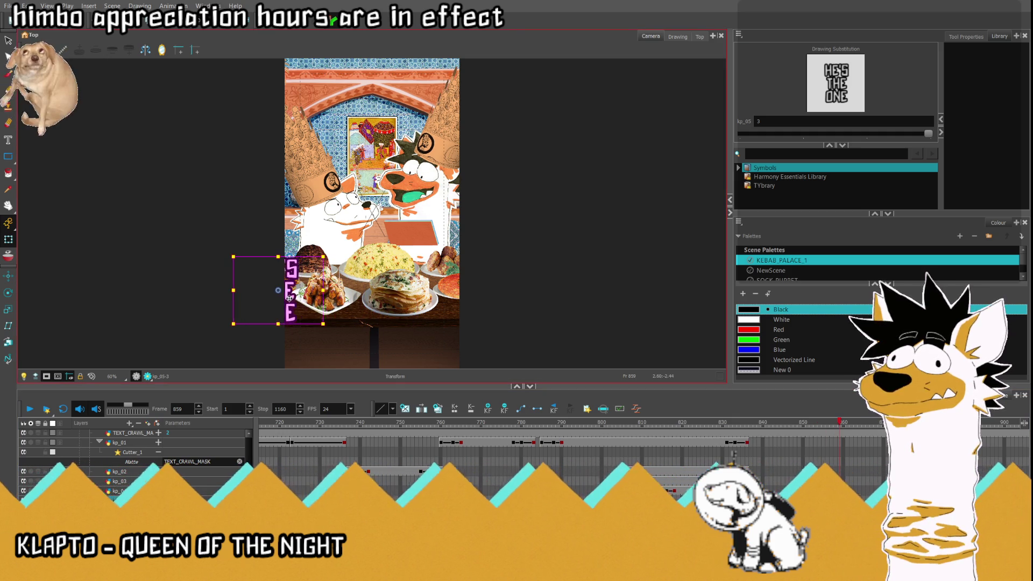
Step: Play back from frame 835 to check the exit, then close kp_136_y2.png
left_click(743, 422)
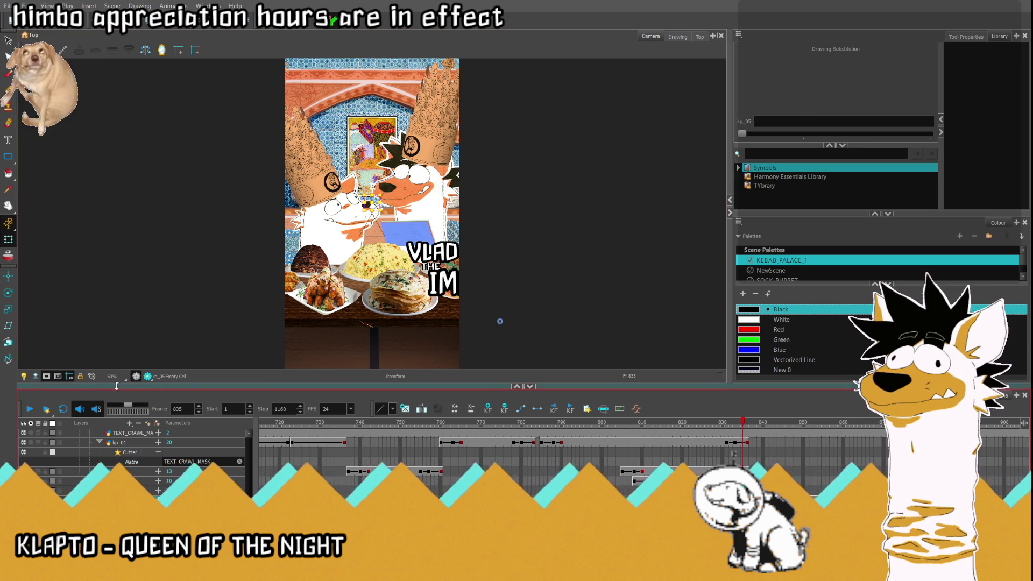
left_click(31, 410)
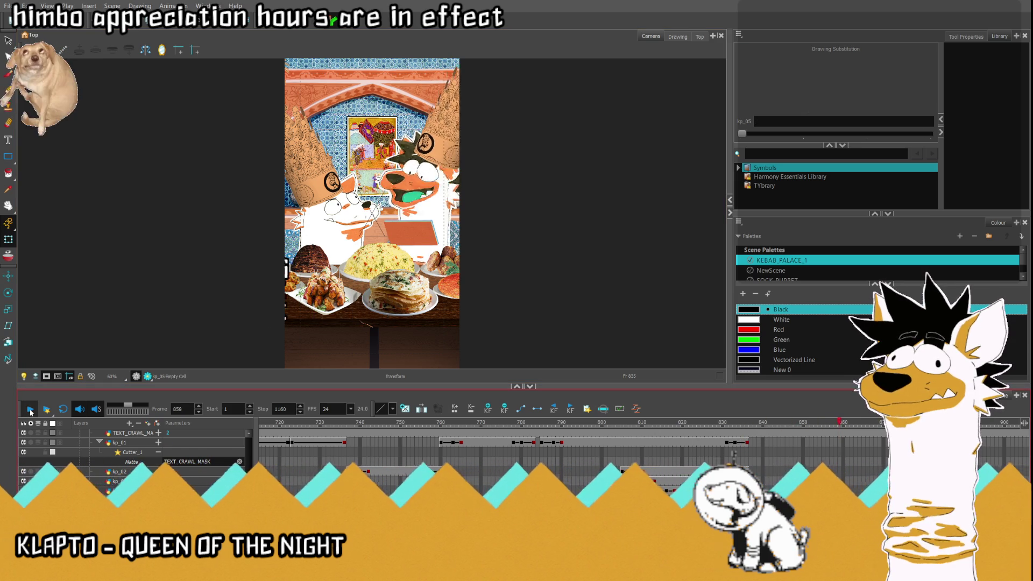
left_click(30, 410)
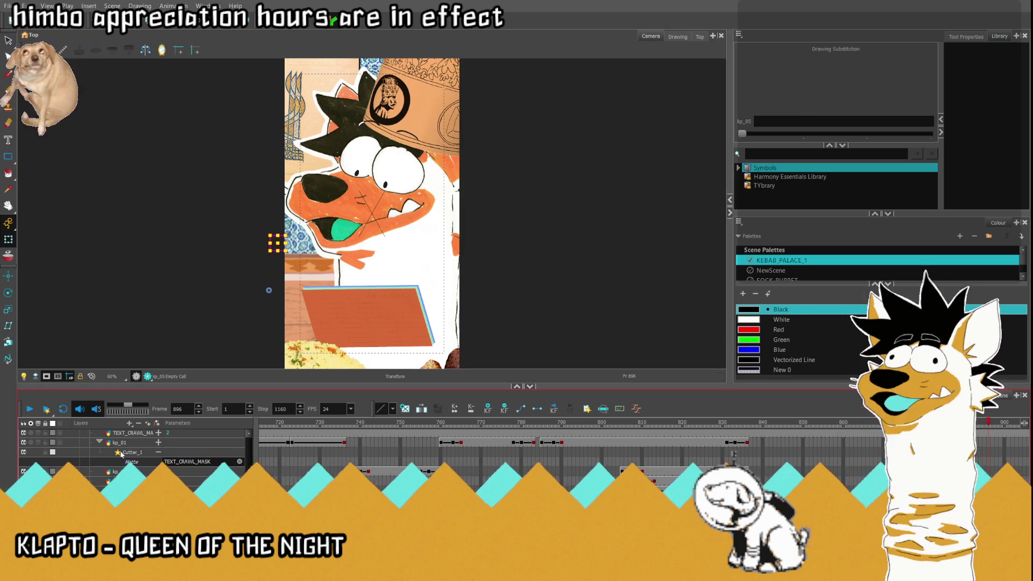
scroll(570, 451, "right", 3)
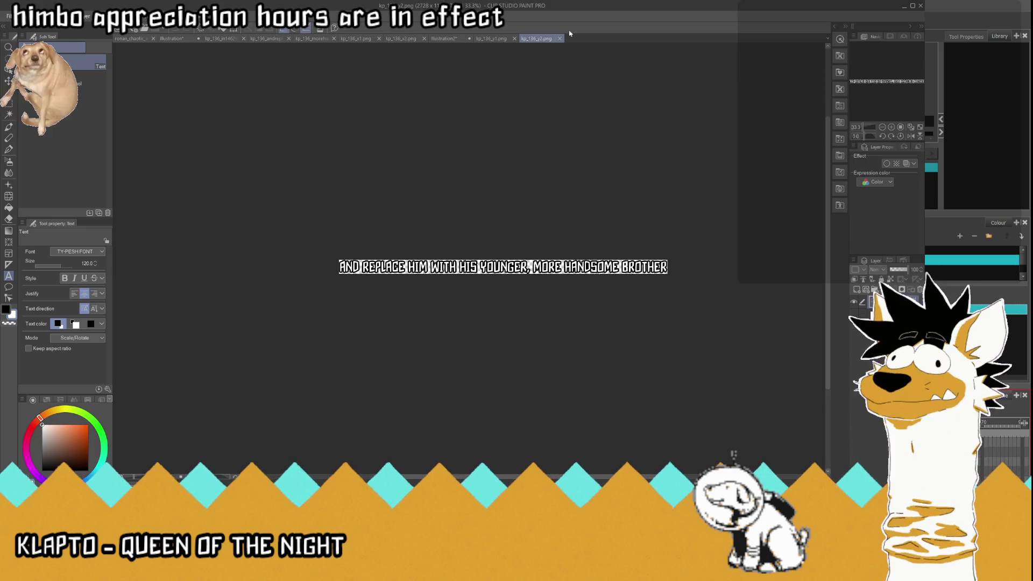
left_click(560, 39)
Step: Replace the subtitle line with 'THE IEth CENTURY SUFI MYSTIC AND WORLD FAMOUS POET RUMI'
left_click(513, 38)
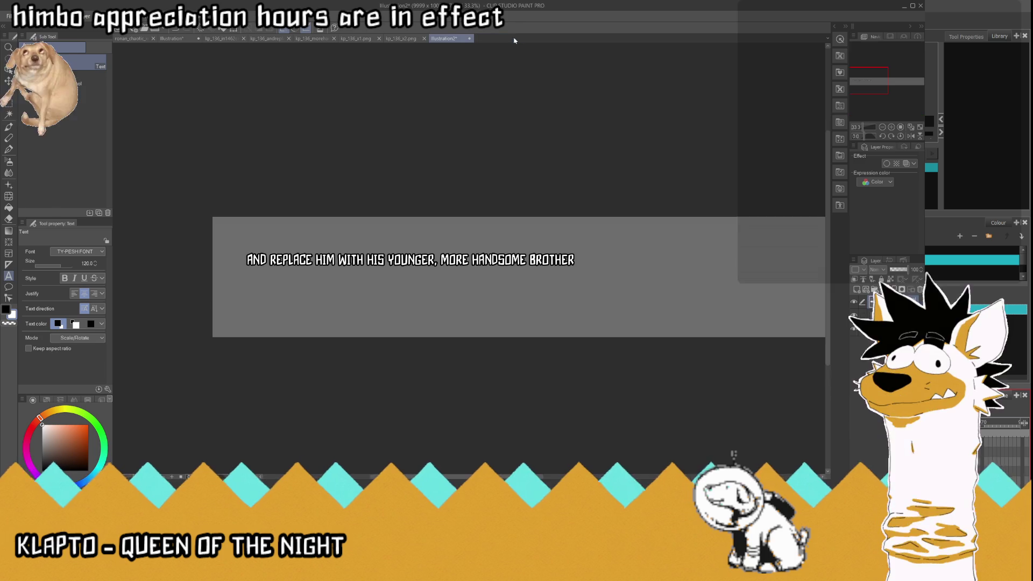
left_click(545, 272)
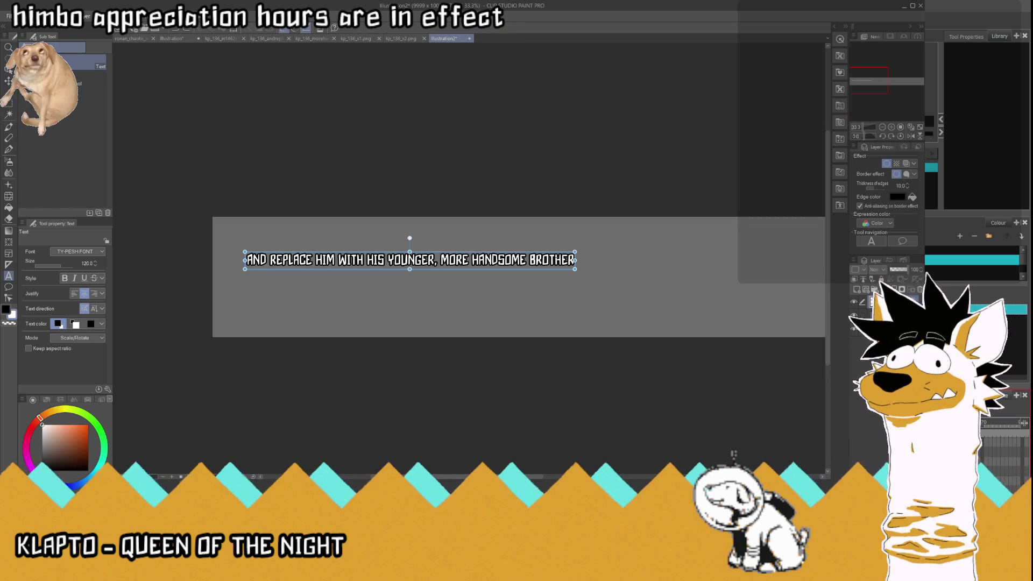
left_click(573, 260)
left_click_drag(573, 260, 179, 268)
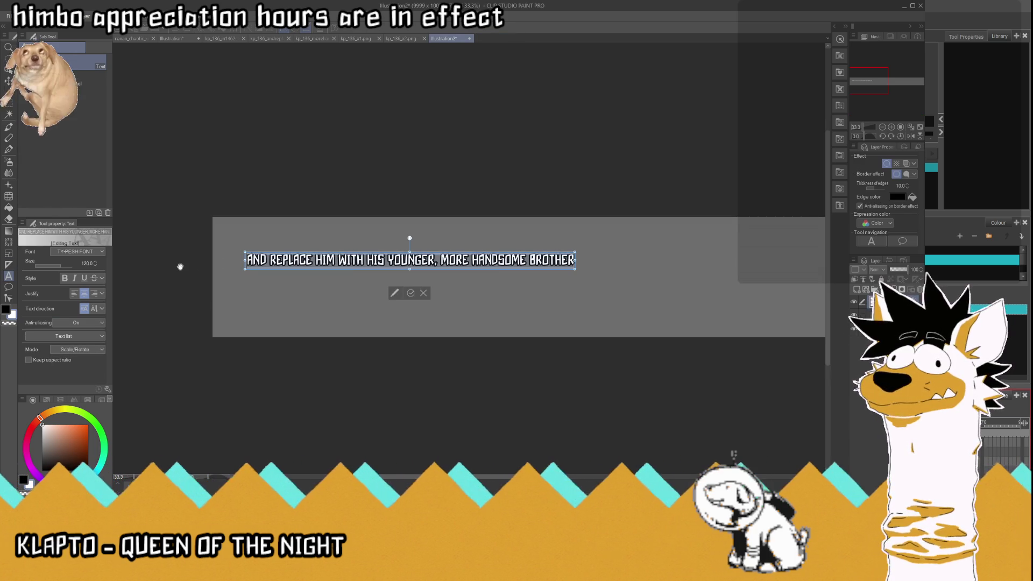
type("THE I")
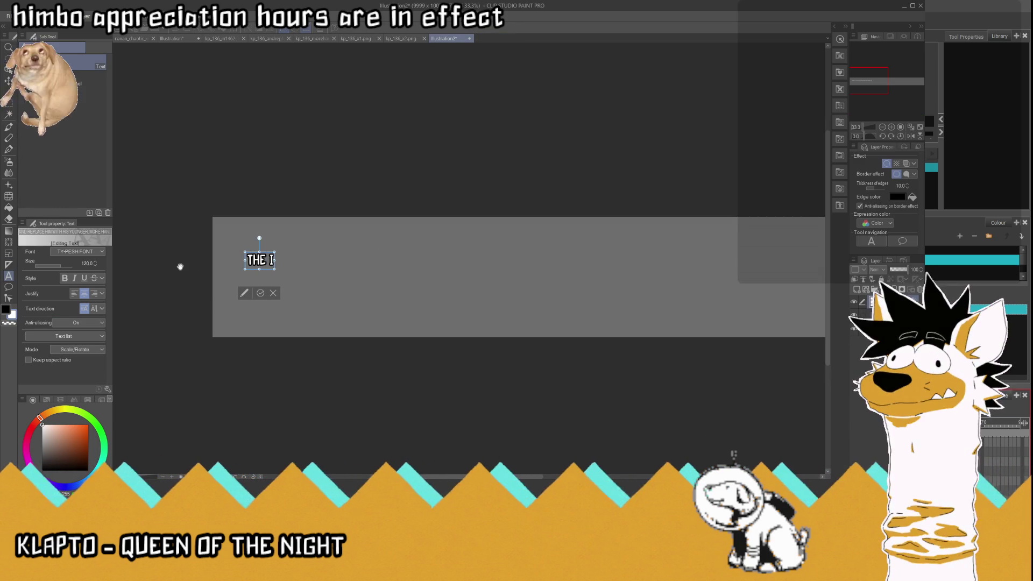
type("E")
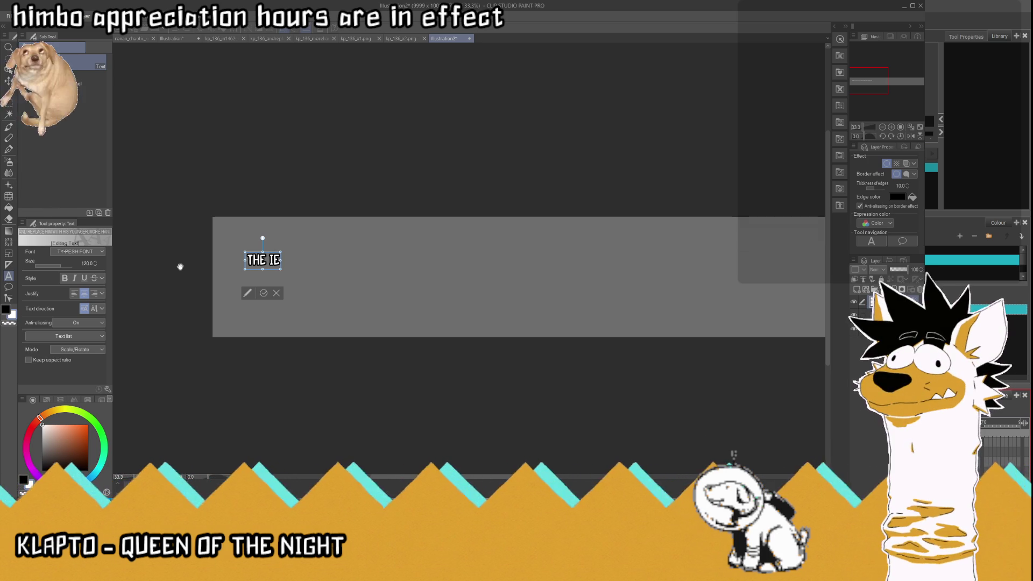
type("th CE")
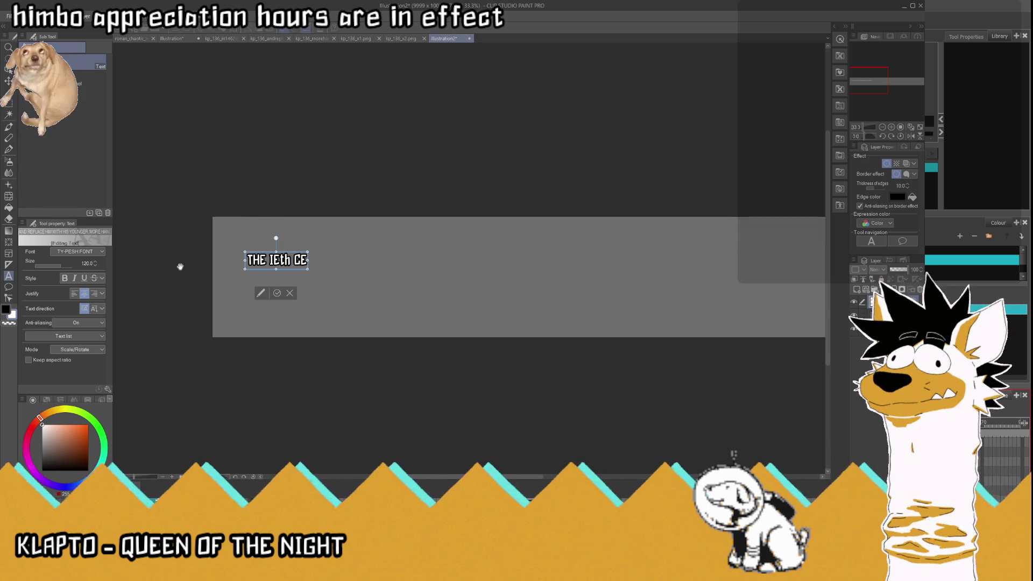
type("NTURY SUF")
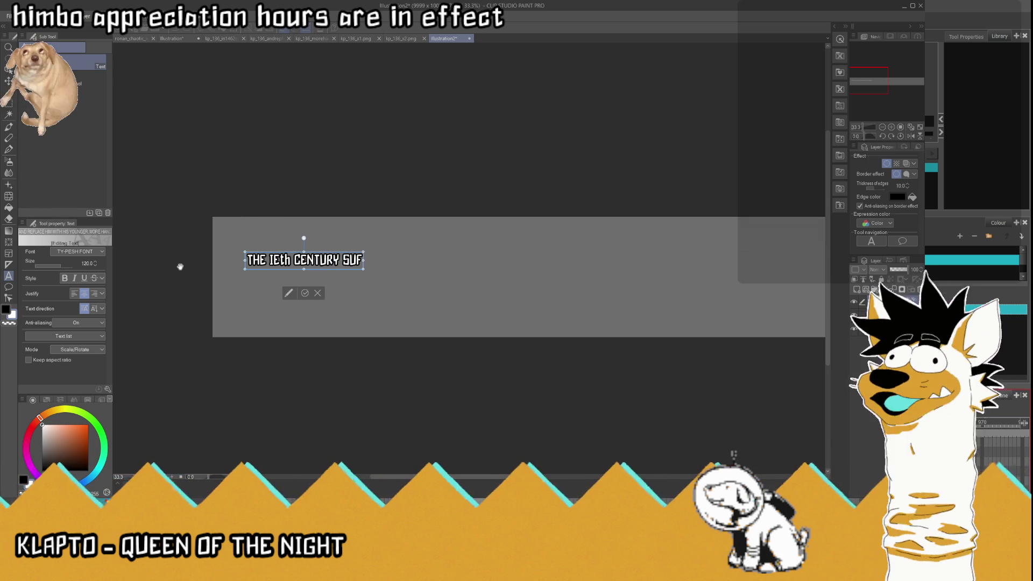
type("I MYSTIC AN")
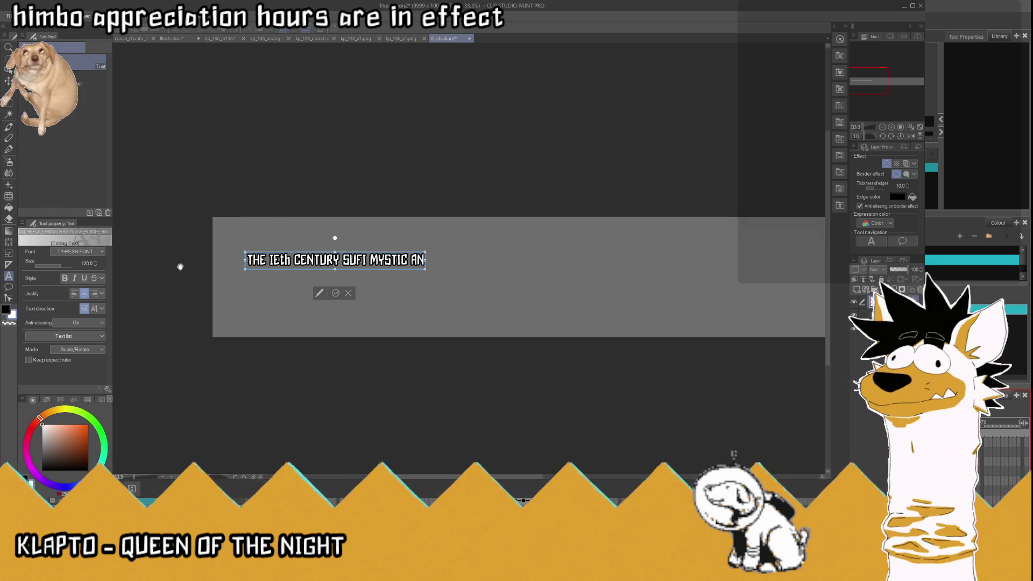
type("D WORLD FA")
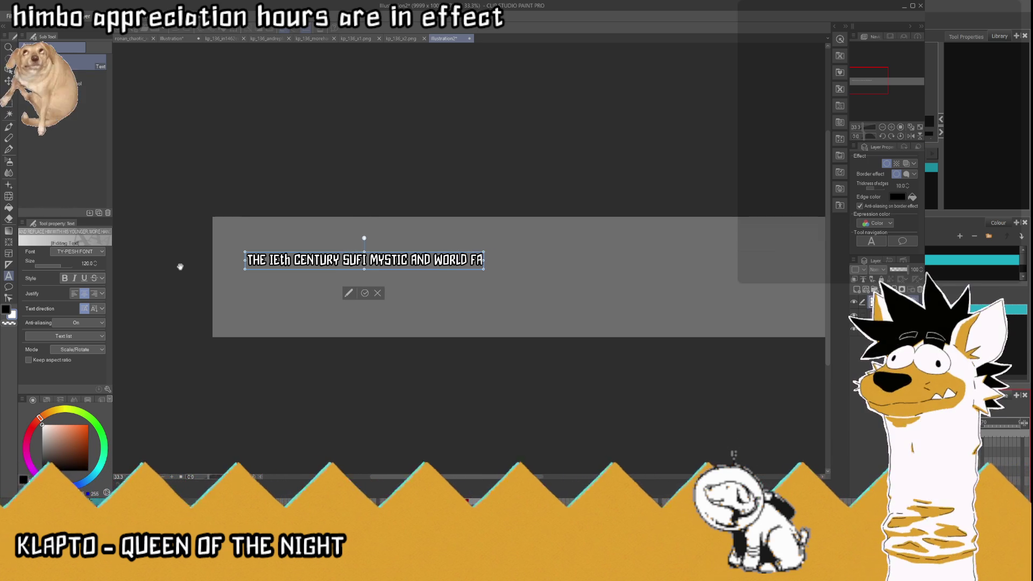
type("MOUS POET RU")
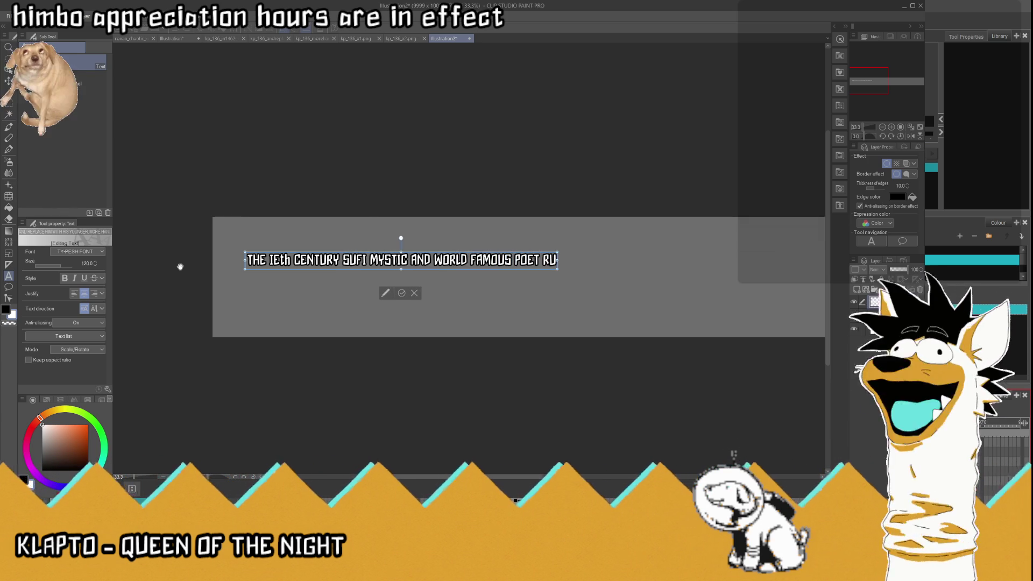
type("MI,")
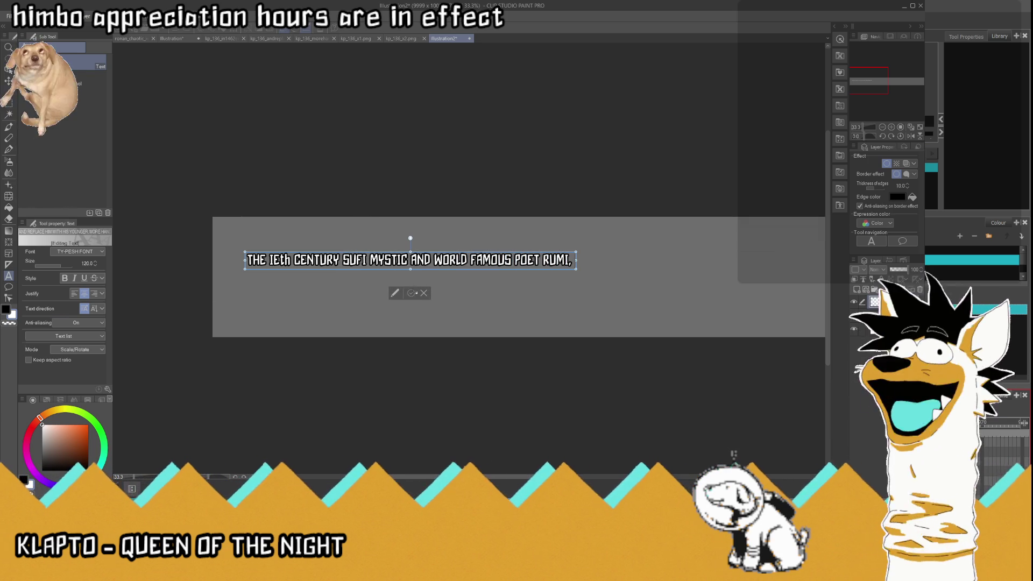
left_click(411, 292)
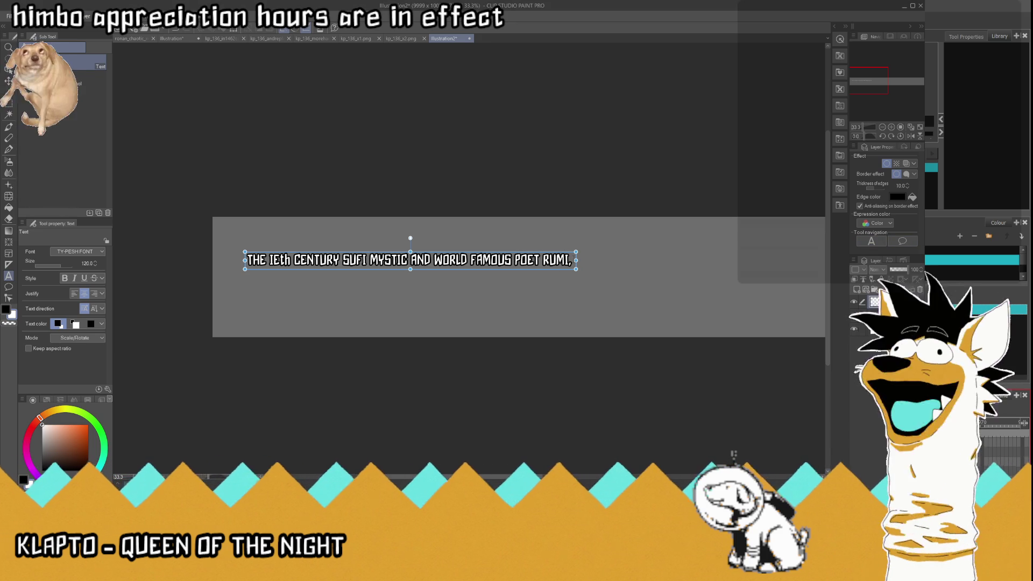
Step: Append 'MOVED FROM PERSIA TO THE ANATOLIAN CITY OF KONYA' to the crawl text and commit it
left_click(409, 260)
type("MO")
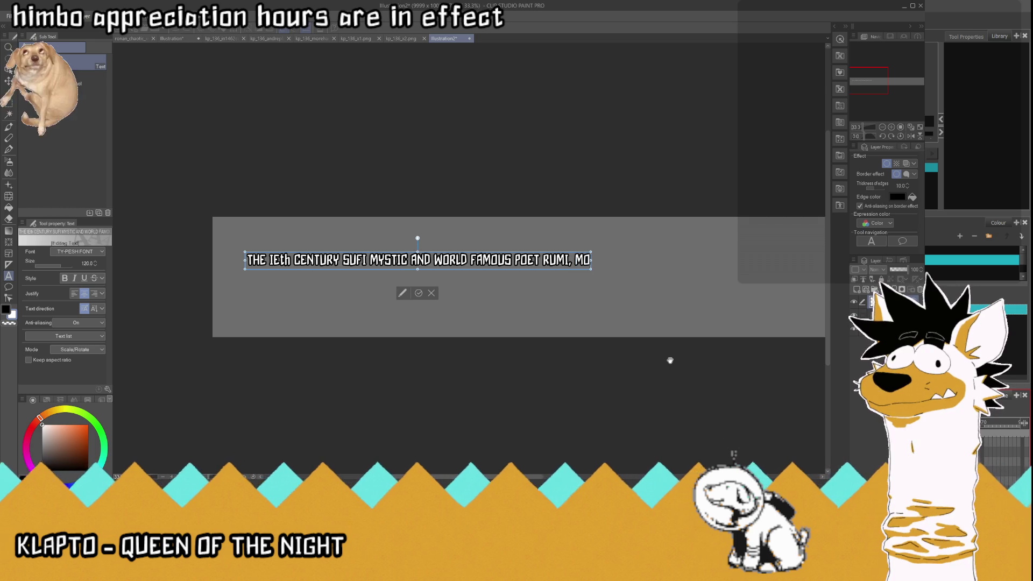
type("VED FROM")
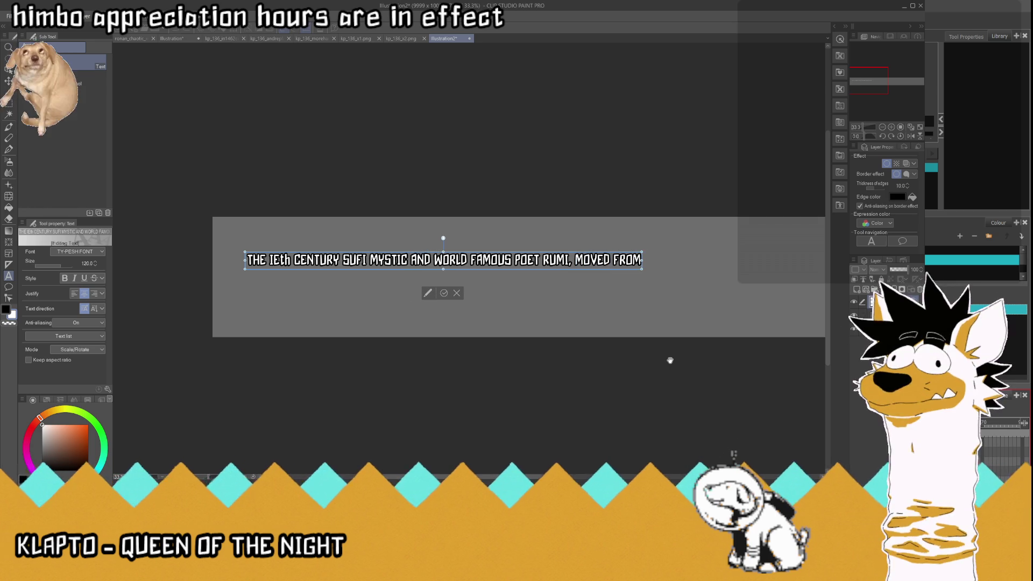
type(" PERSIA TO TH")
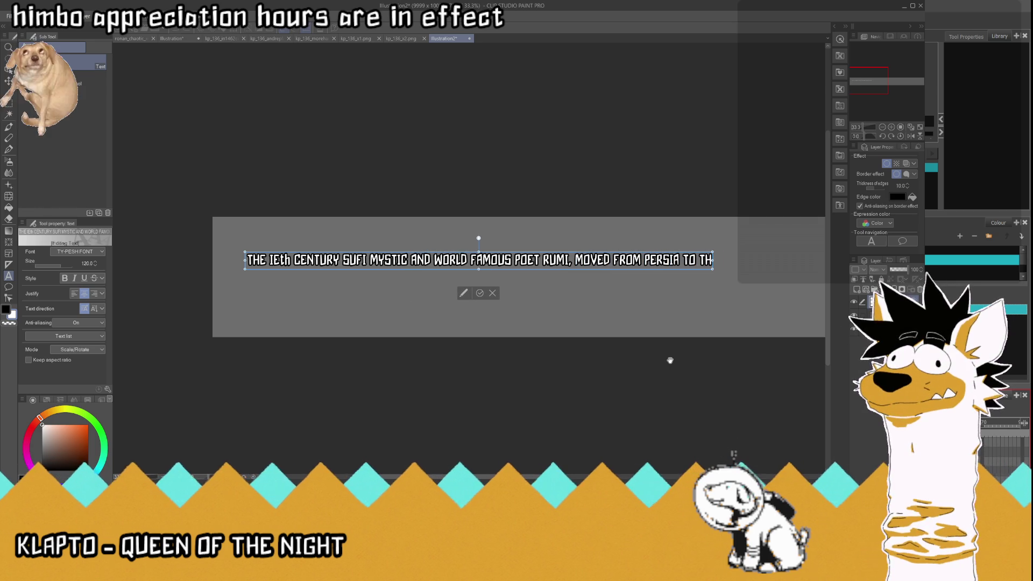
type("E ANATOLIAN")
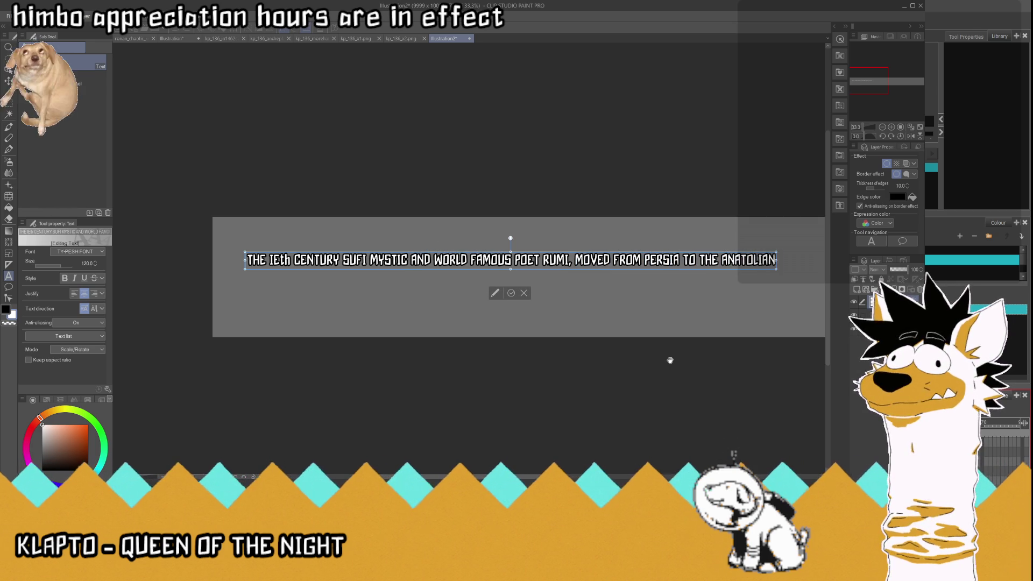
type(" CITY ")
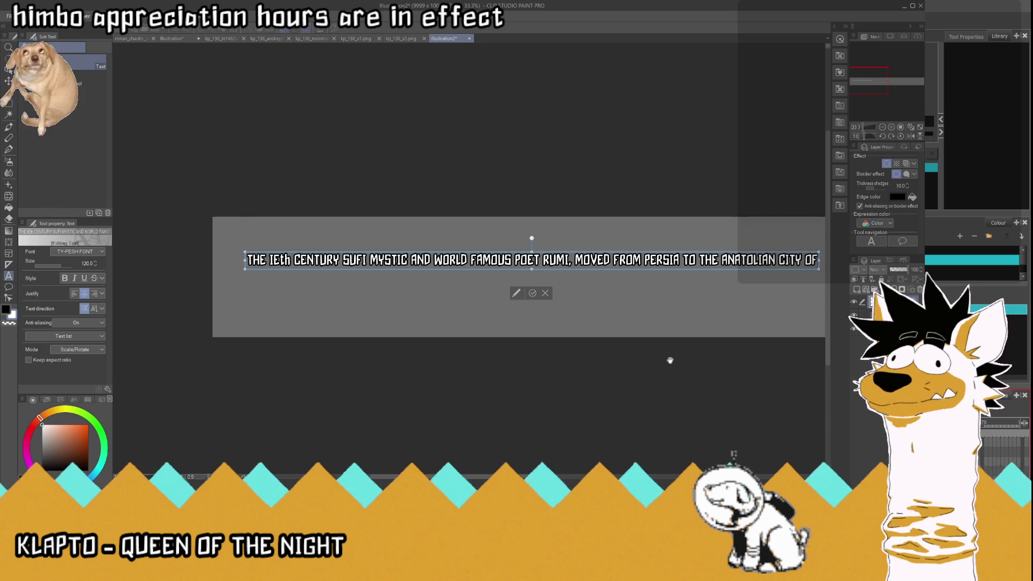
type("OF KONYA")
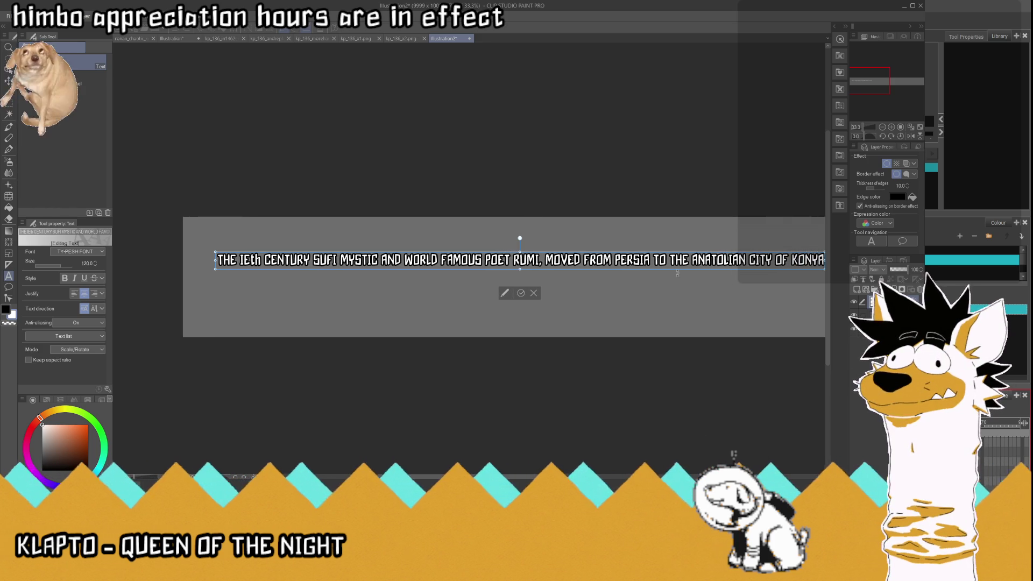
left_click(521, 293)
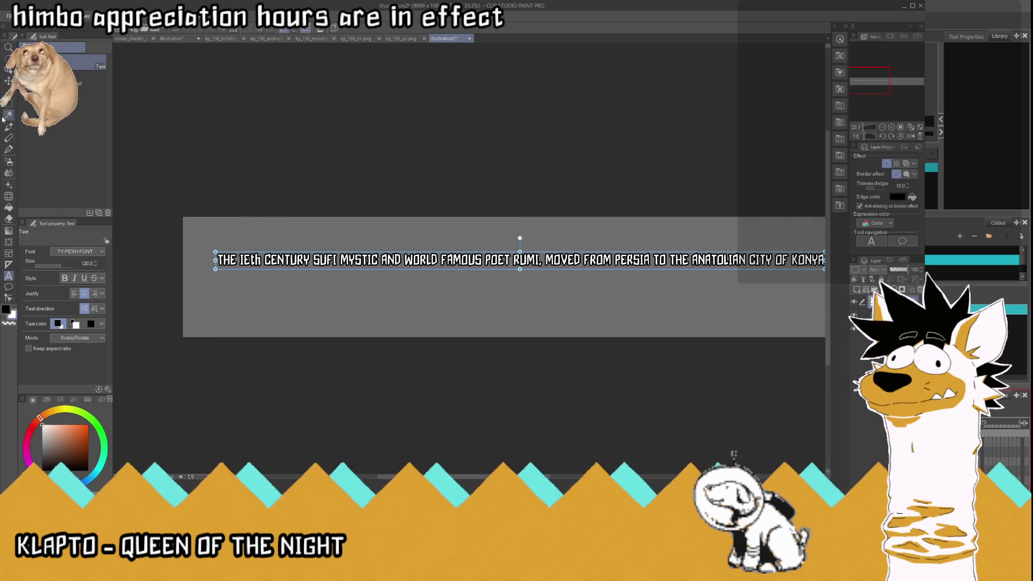
Step: Move the crawl text layer slightly left on the strip, then resume editing at the text's end
key("k")
left_click_drag(359, 263, 340, 262)
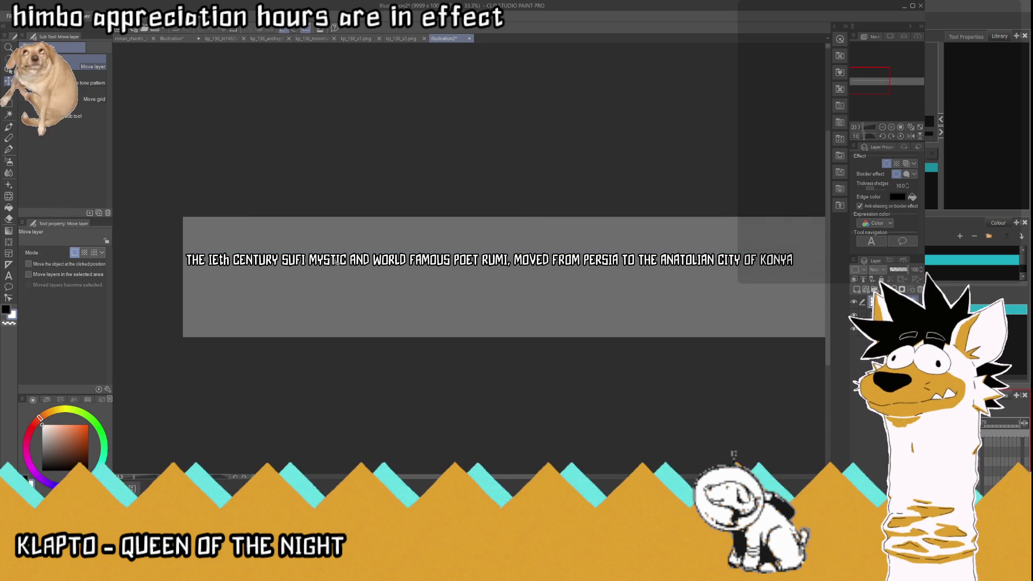
scroll(335, 287, "down", 2)
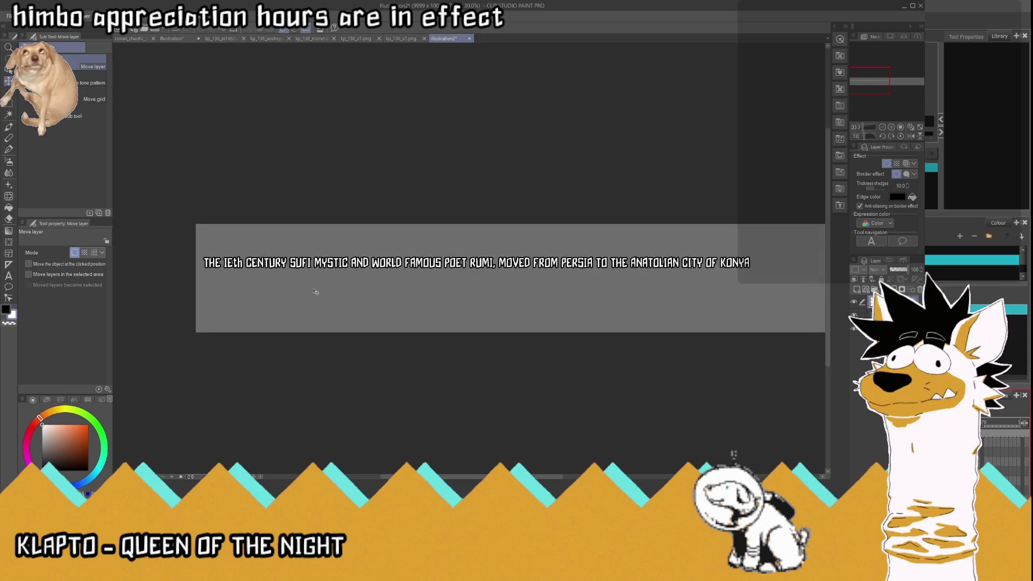
scroll(444, 302, "down", 1)
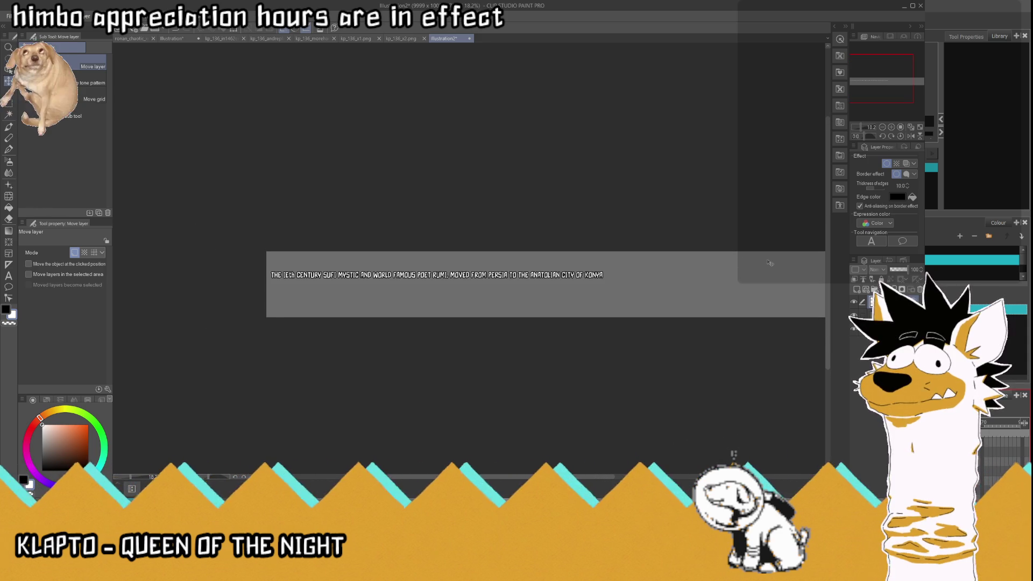
scroll(769, 263, "up", 1)
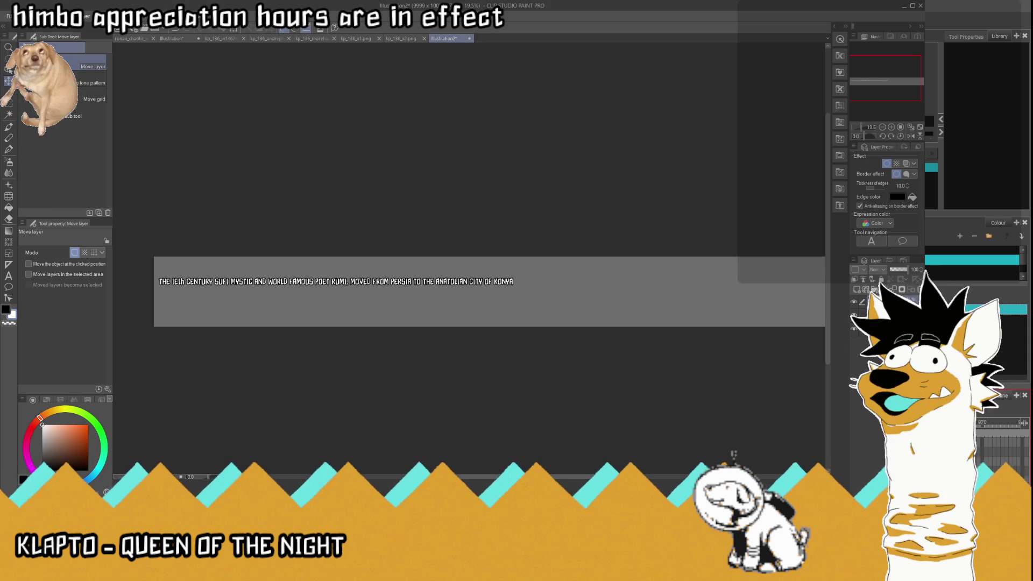
scroll(556, 299, "up", 2)
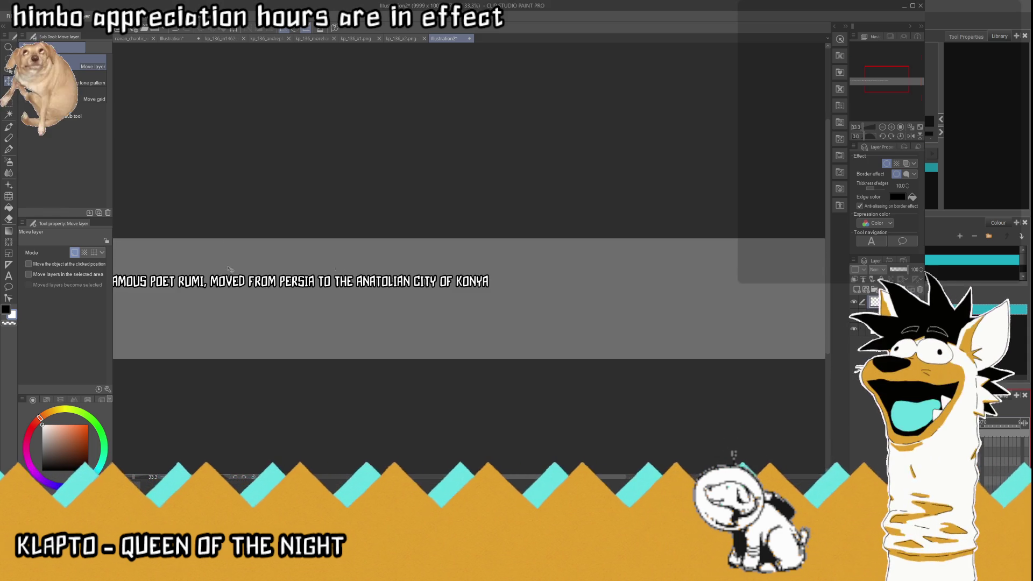
key("t")
left_click(301, 281)
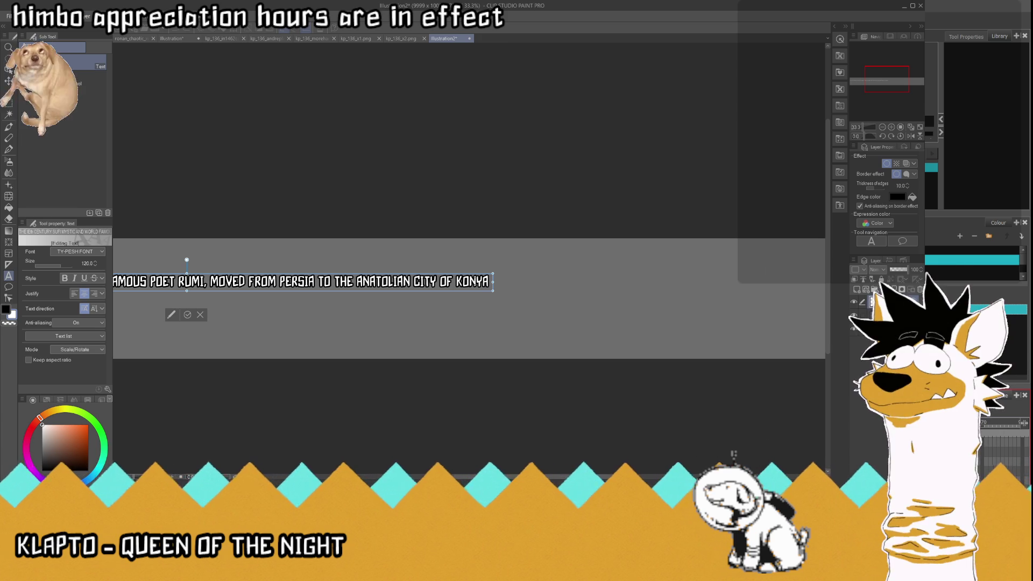
Step: Continue the crawl with the year, then 'WHEN INVITED TO DO SO BY THIS SULTAN OF-', and commit
type("in")
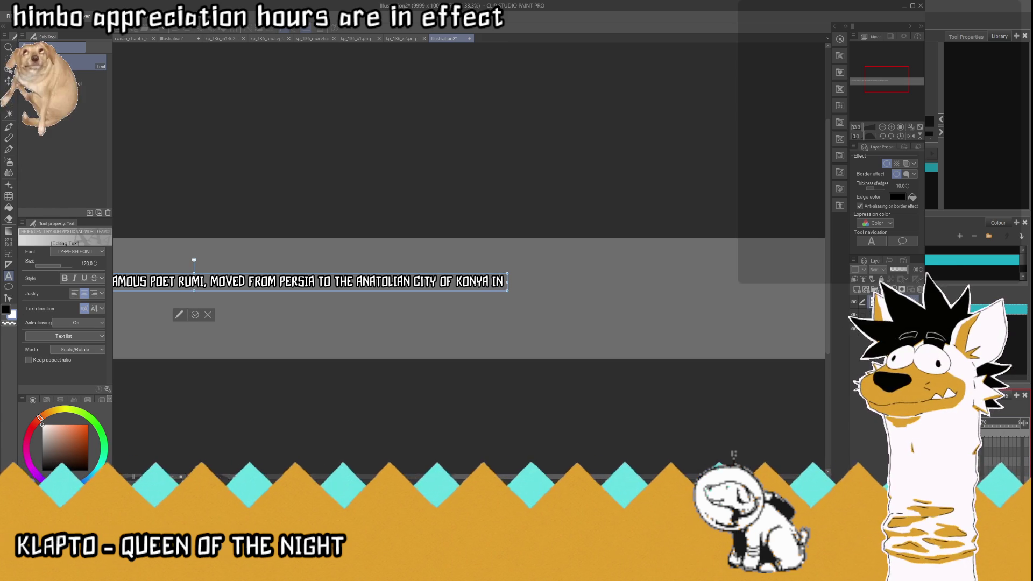
type("i22")
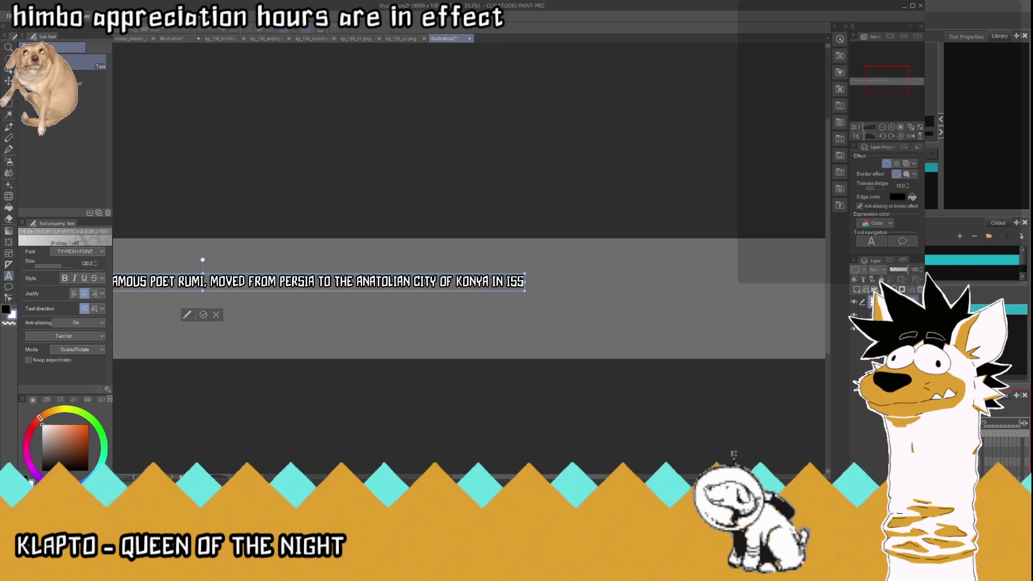
type("8")
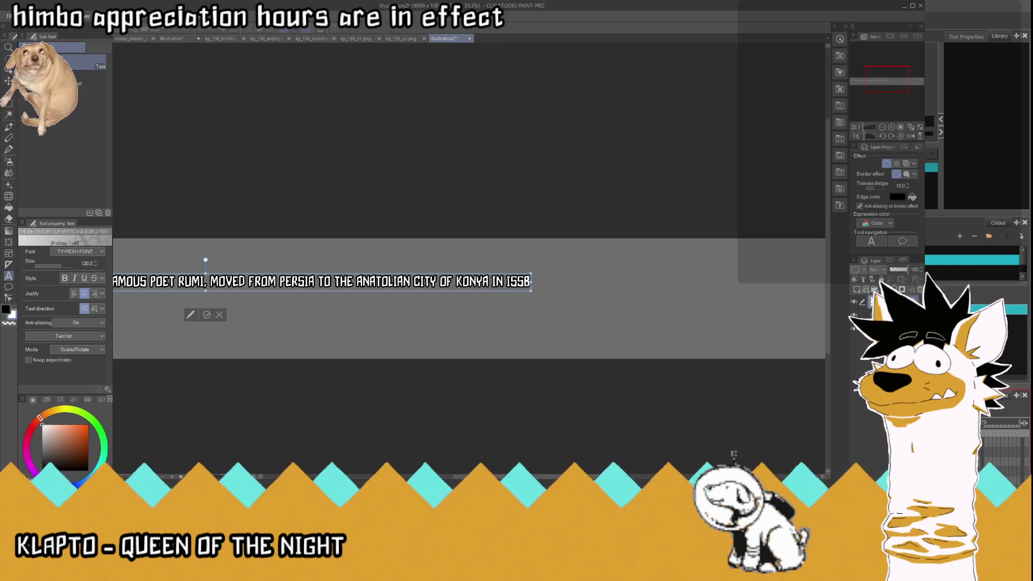
left_click(206, 314)
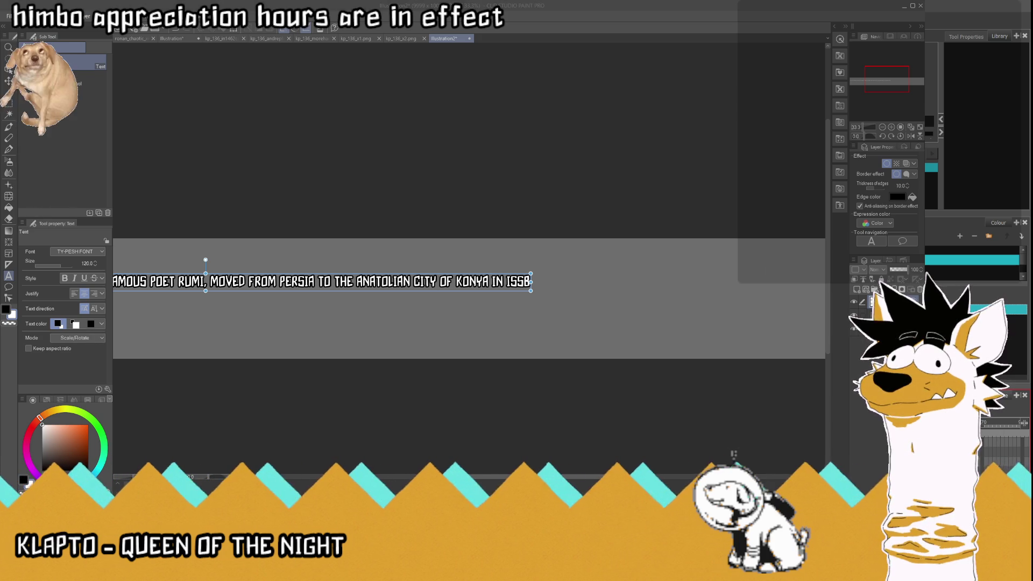
left_click(516, 278)
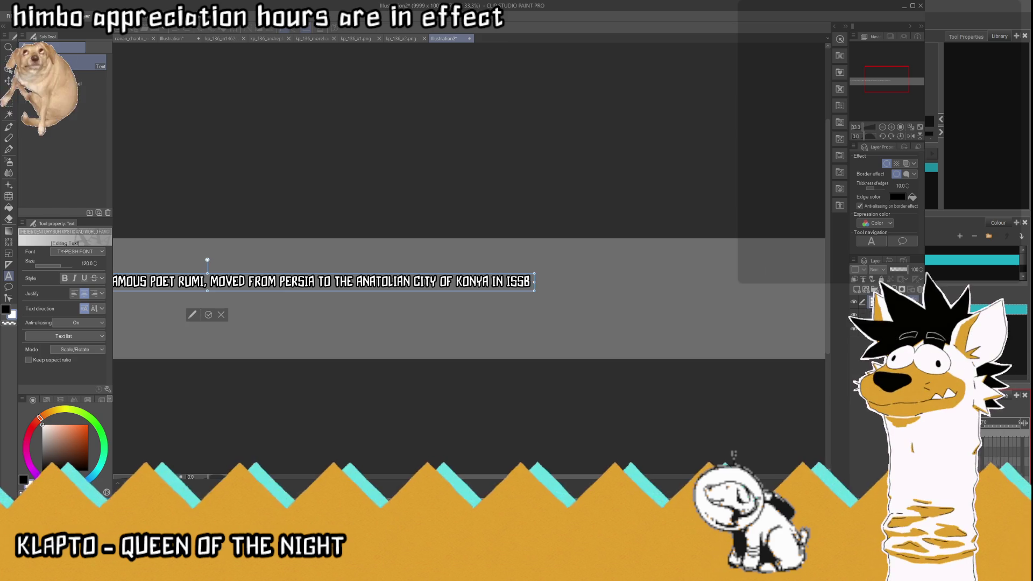
type(" WHEN IN")
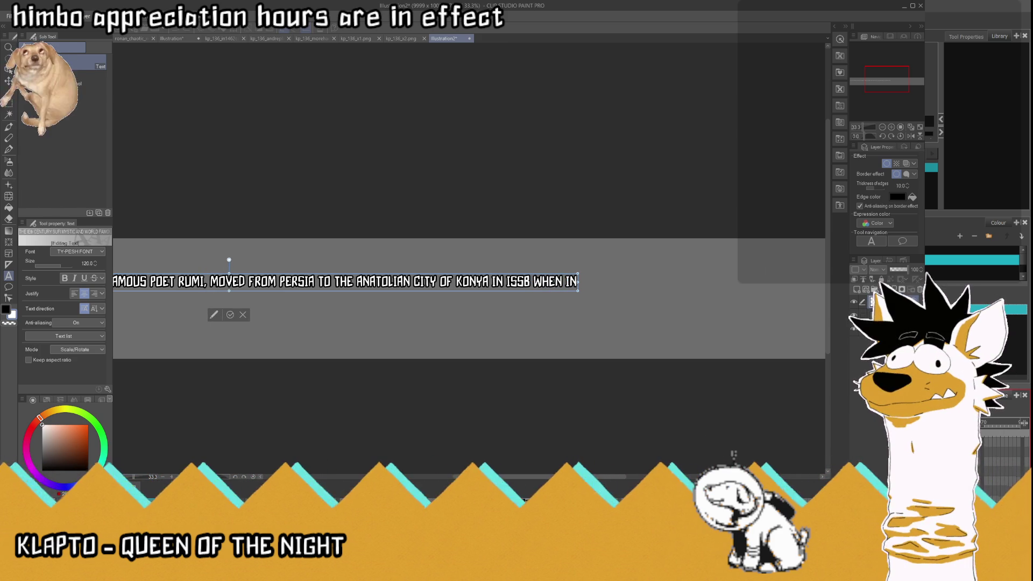
type("VITED TO")
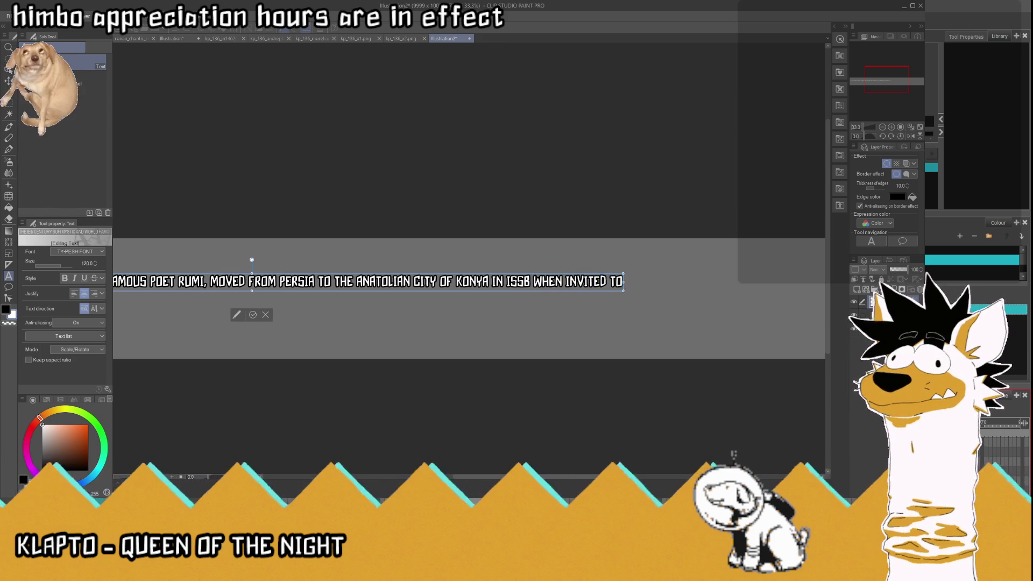
type(" DO SO BY TH")
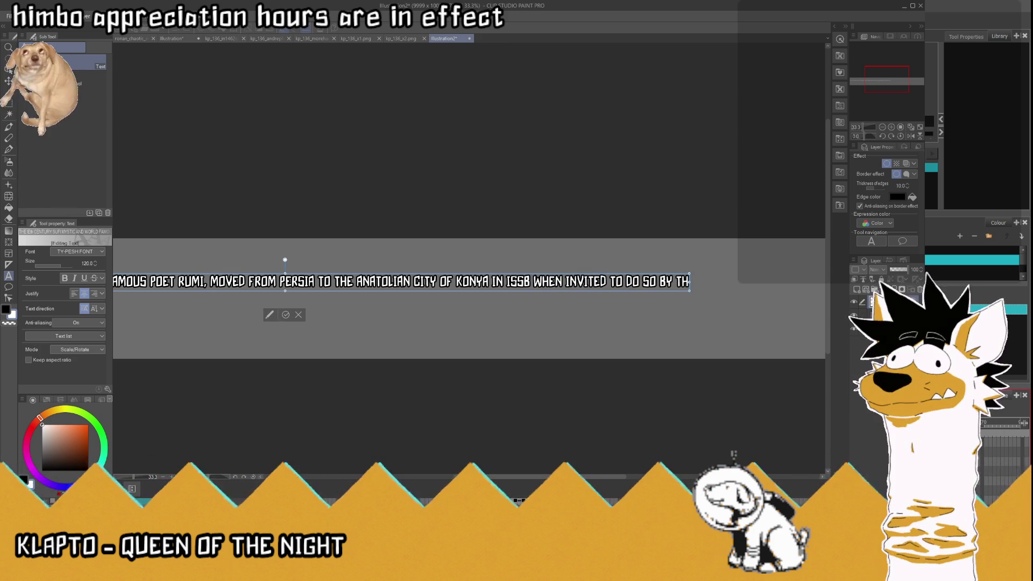
type("IS SULTAN ")
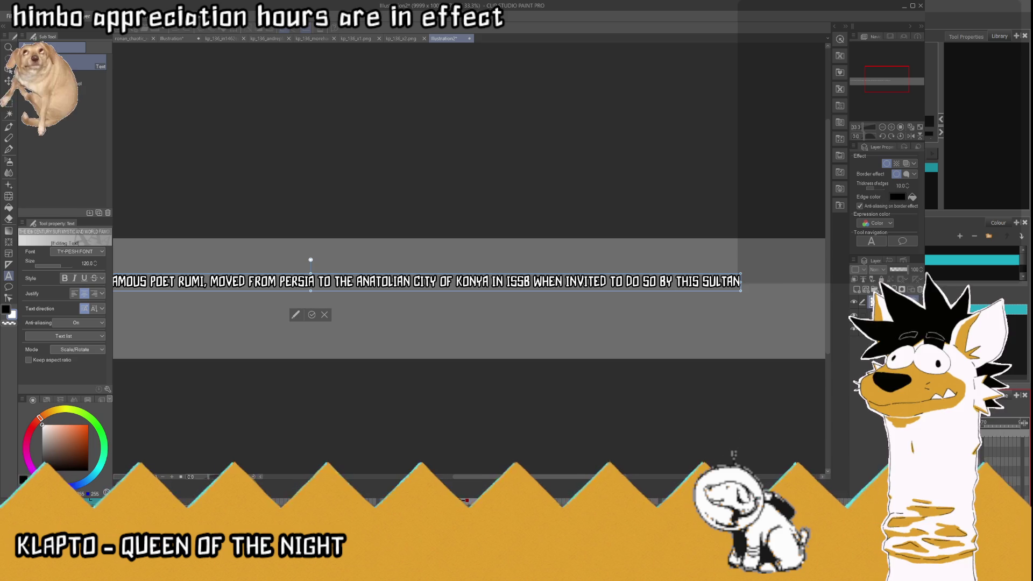
type("OF-")
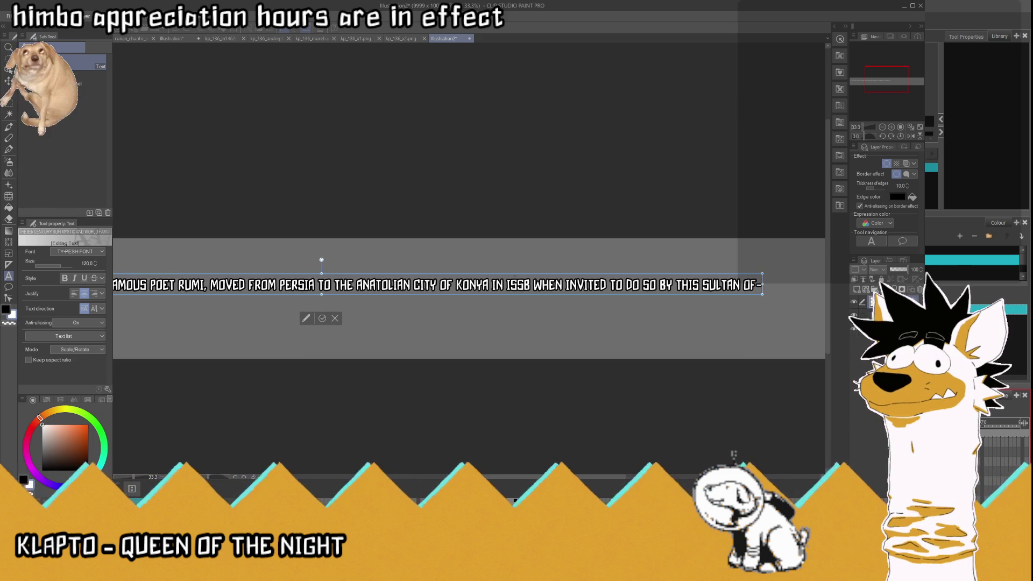
left_click(322, 318)
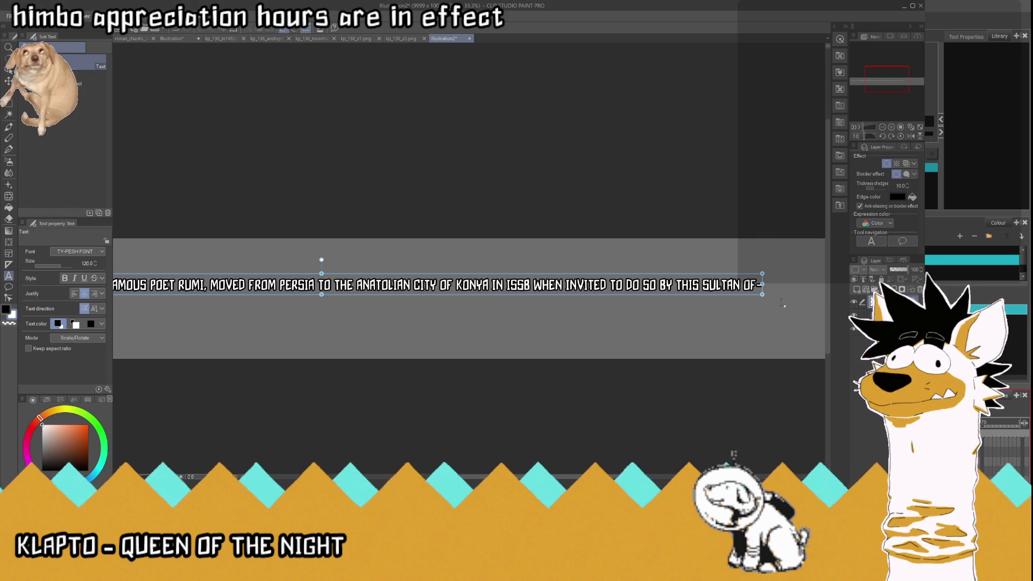
Step: Nudge the crawl text line slightly right on the strip and zoom around to inspect it
scroll(785, 302, "down", 2)
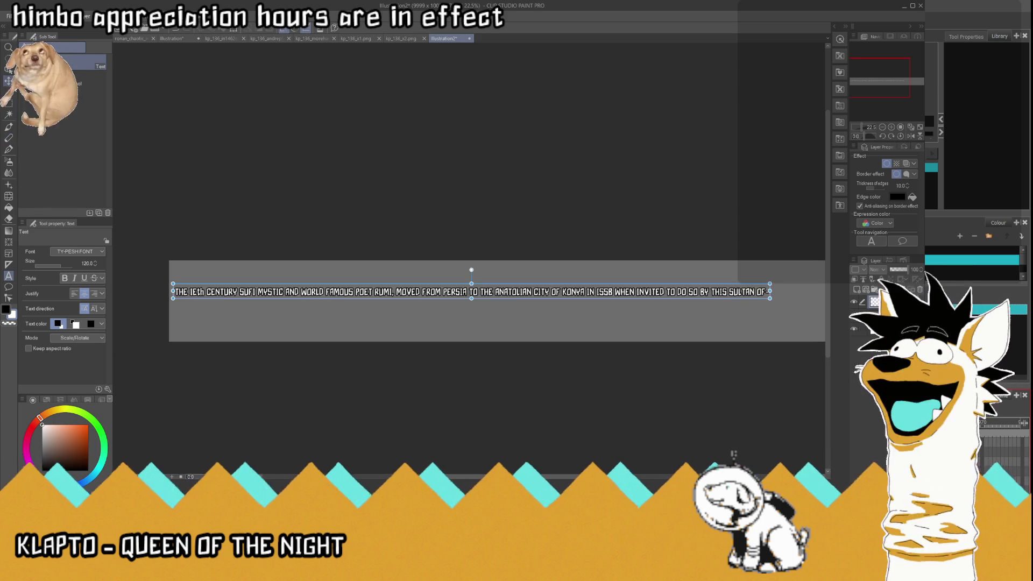
key("k")
left_click_drag(488, 294, 507, 294)
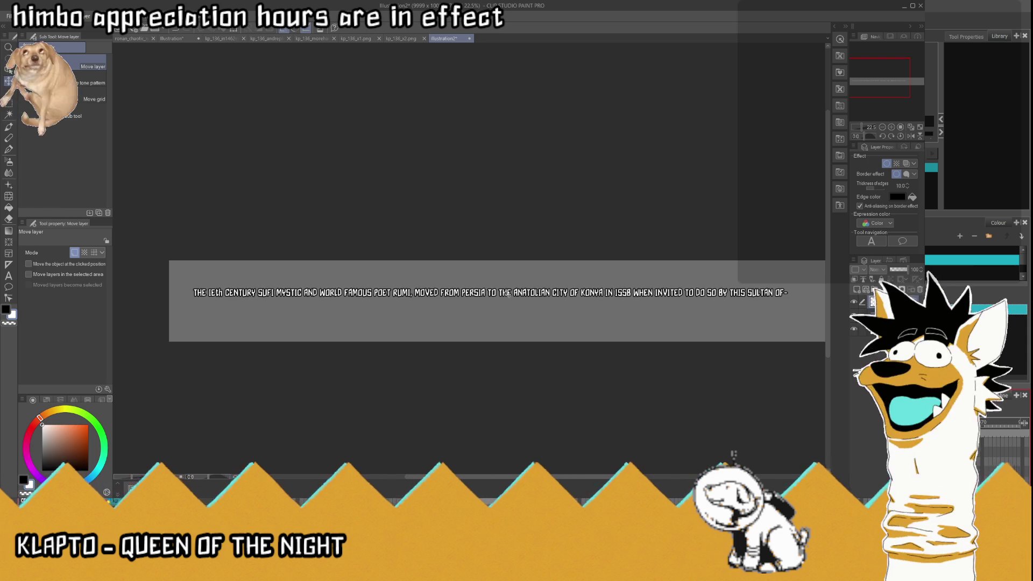
scroll(219, 306, "up", 3)
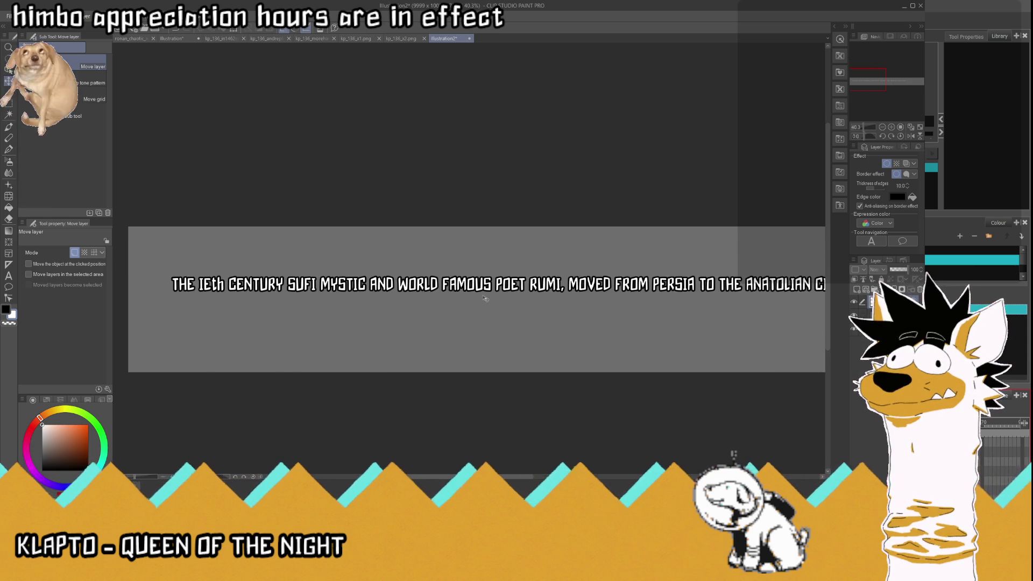
scroll(505, 296, "down", 2)
scroll(534, 299, "down", 1)
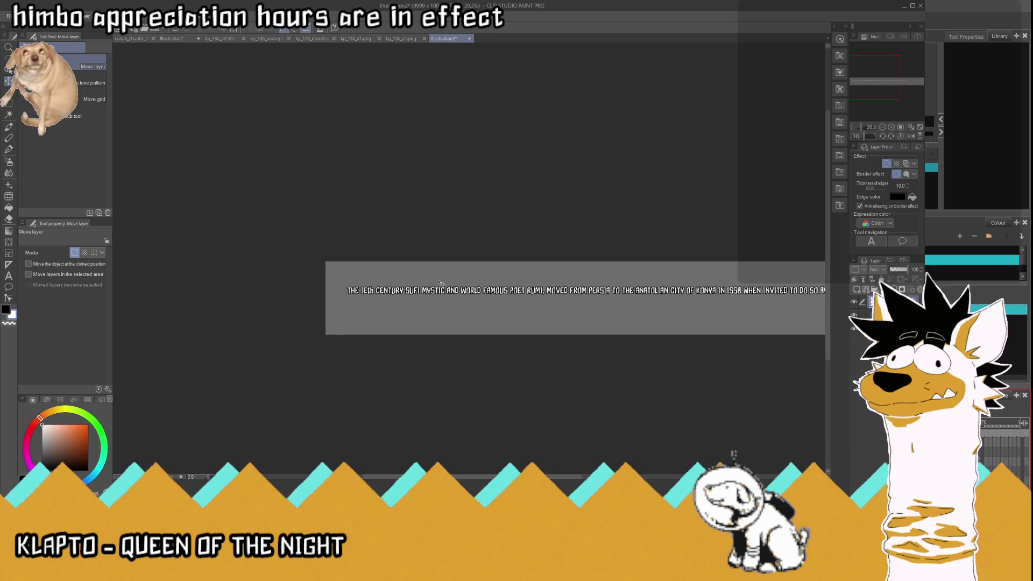
scroll(442, 284, "down", 1)
scroll(488, 298, "up", 1)
scroll(488, 298, "up", 1)
scroll(488, 298, "up", 1)
scroll(488, 299, "down", 3)
scroll(516, 296, "up", 1)
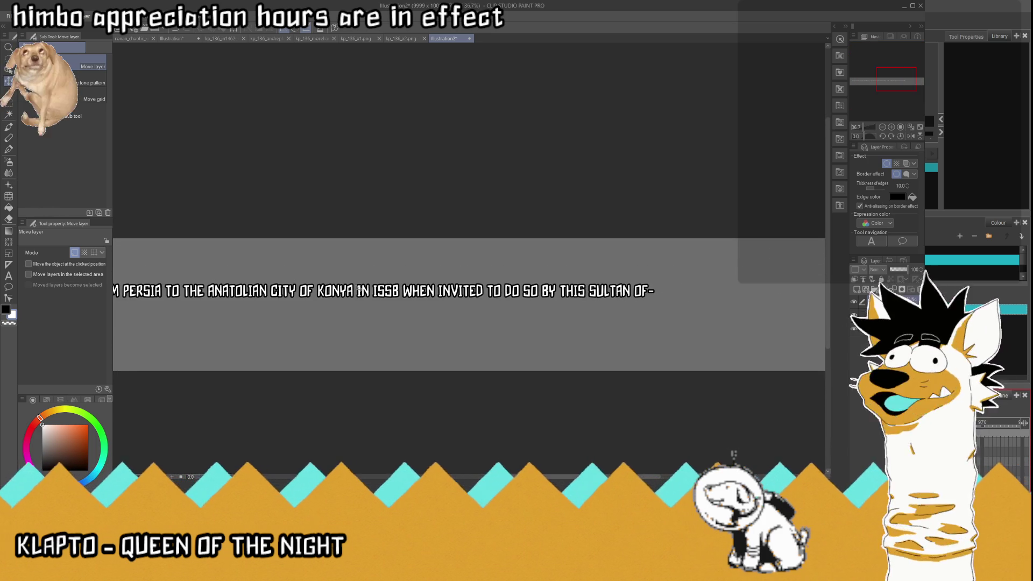
scroll(544, 295, "up", 1)
scroll(573, 294, "down", 1)
scroll(573, 293, "up", 2)
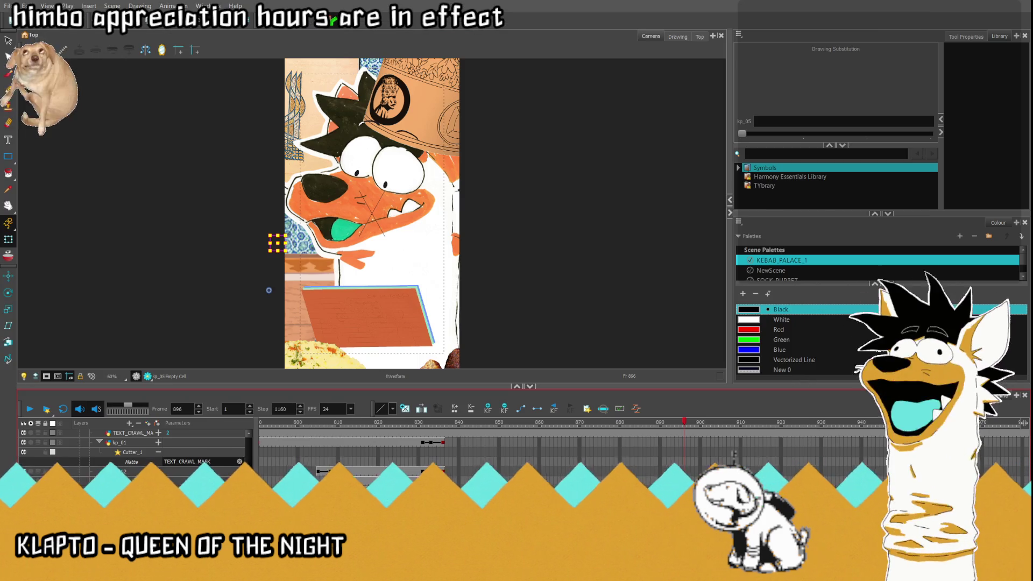
Step: Switch over to Toon Boom Harmony to look over the character scene
key("alt+Tab")
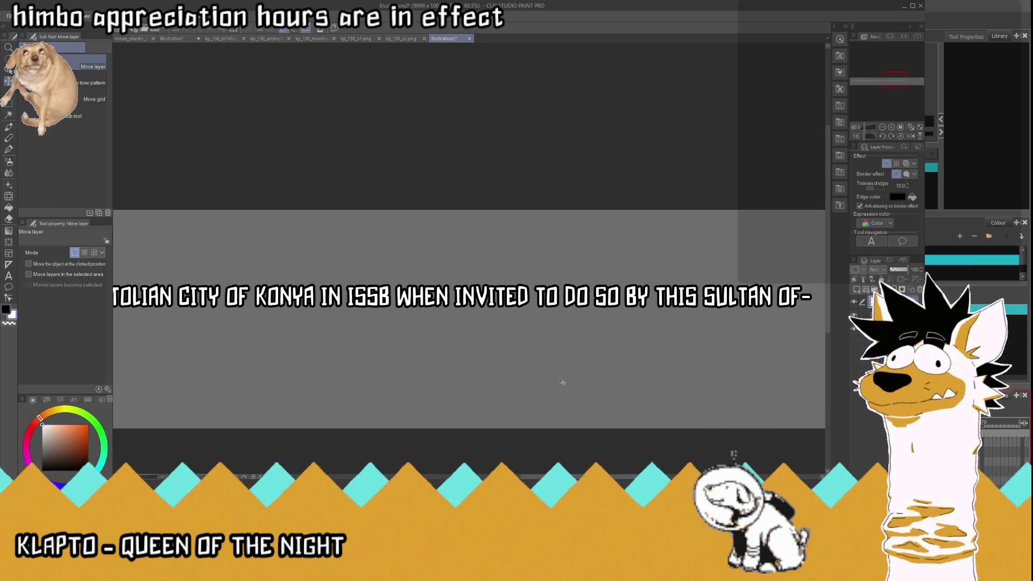
Step: Turn off the border effect around the crawl text
scroll(561, 382, "down", 2)
scroll(531, 326, "down", 2)
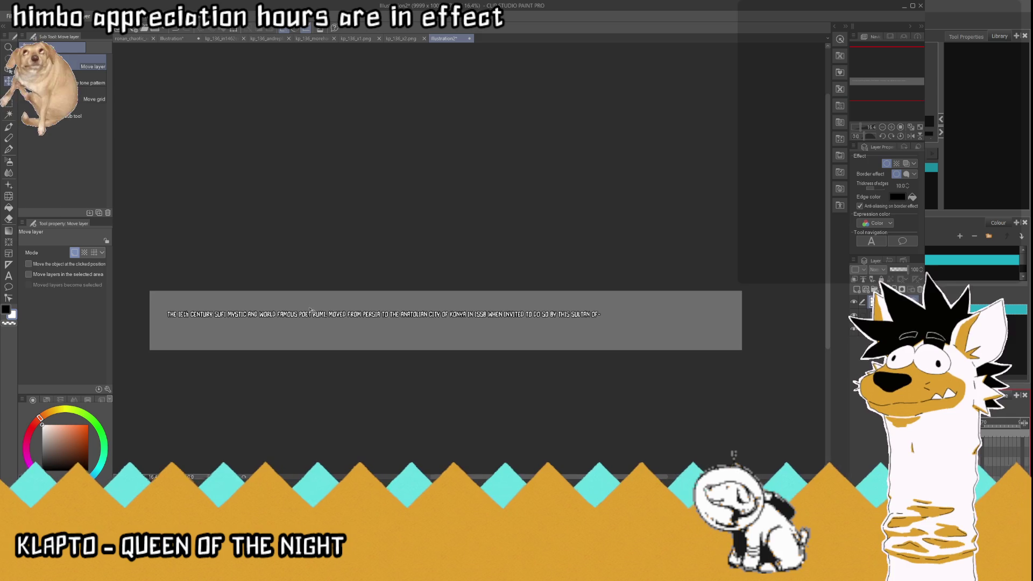
scroll(205, 311, "up", 3)
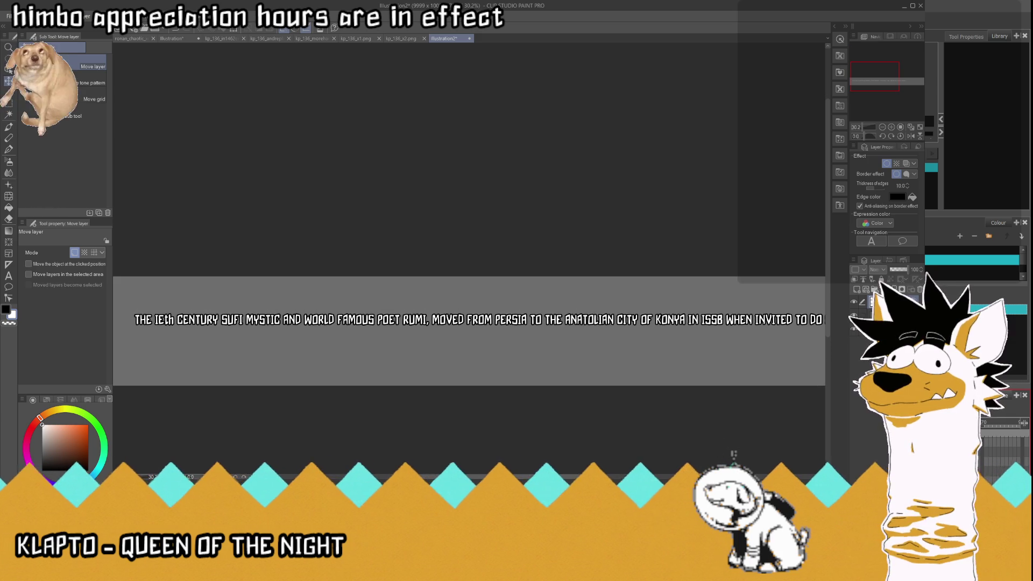
left_click(886, 163)
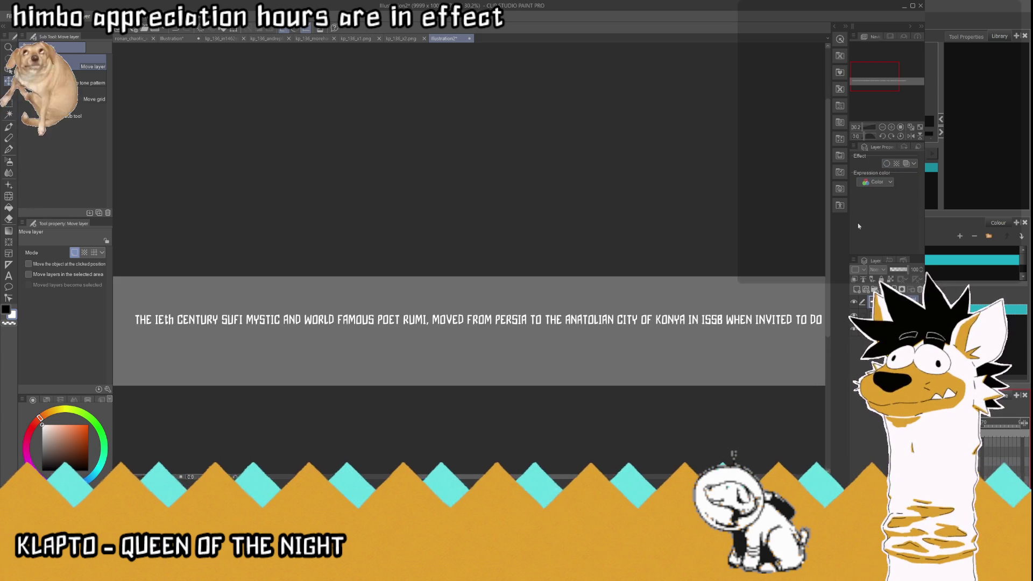
Step: Select the E after the I in 'IEth' and flip it horizontally into a 3
scroll(433, 319, "down", 1)
scroll(433, 319, "down", 2)
scroll(433, 318, "up", 2)
scroll(436, 323, "up", 3)
scroll(439, 331, "up", 4)
scroll(446, 342, "up", 5)
scroll(445, 341, "up", 2)
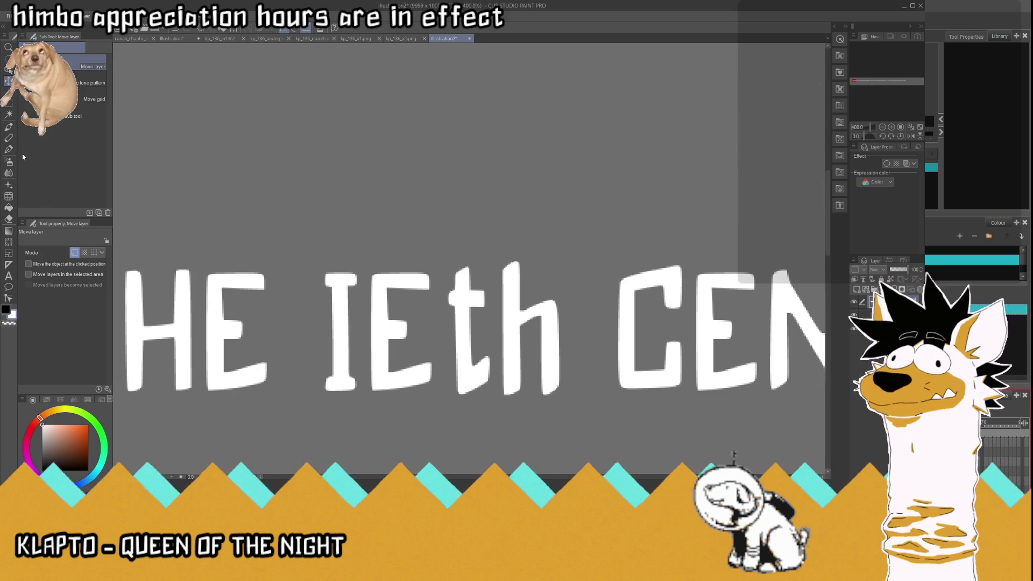
left_click(8, 105)
left_click_drag(386, 290, 432, 419)
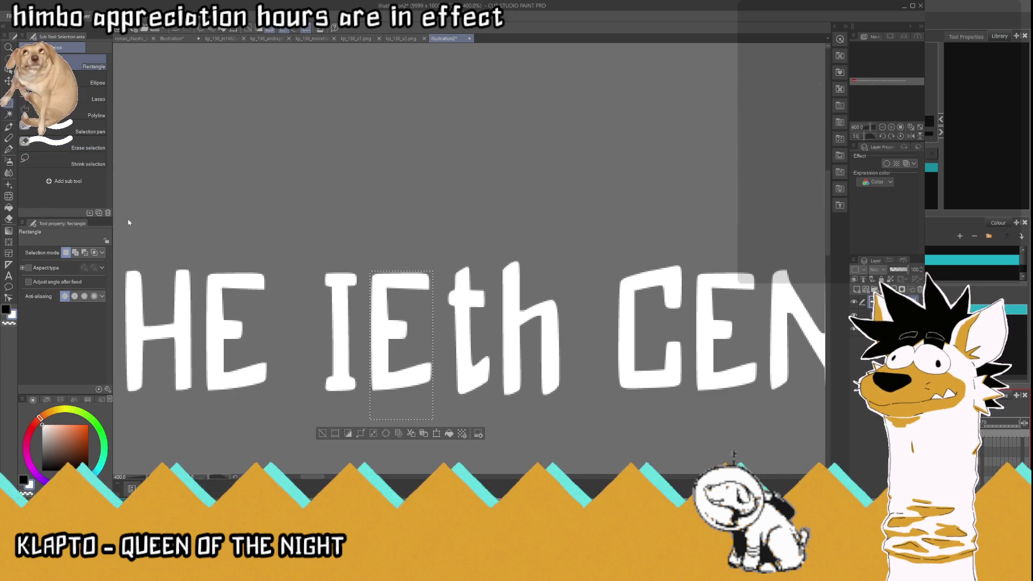
key("ctrl+t")
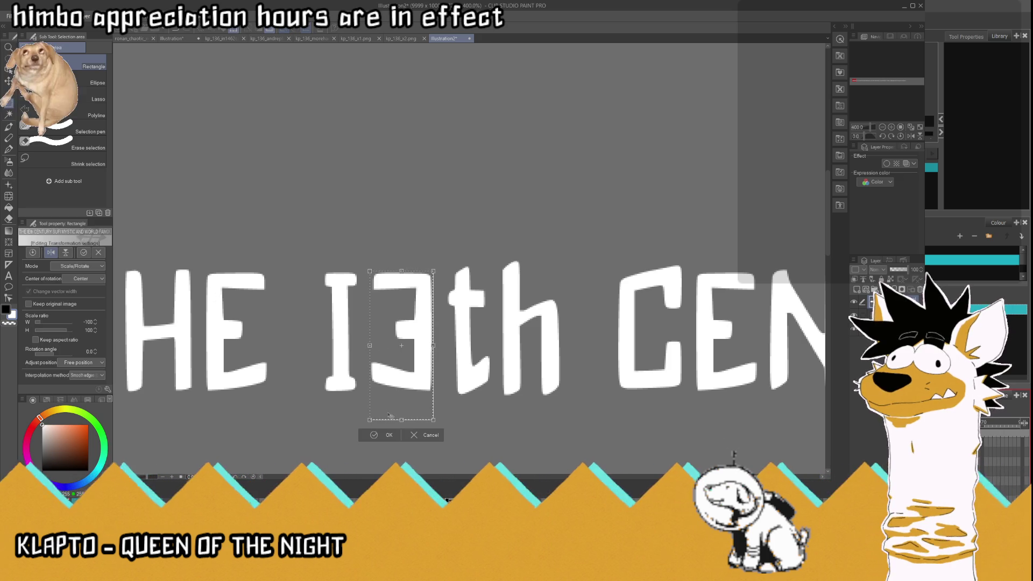
left_click(384, 435)
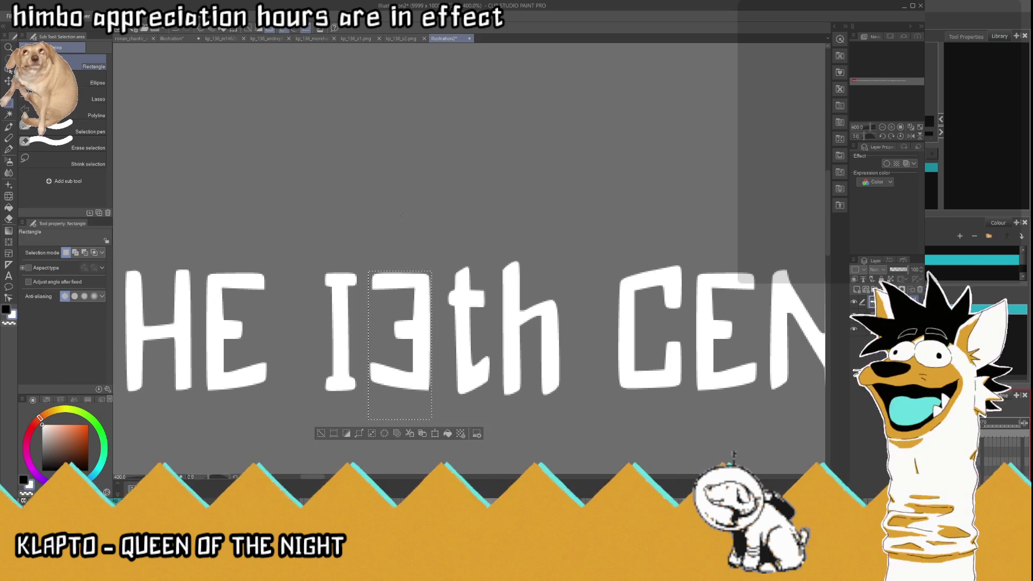
scroll(330, 347, "up", 3)
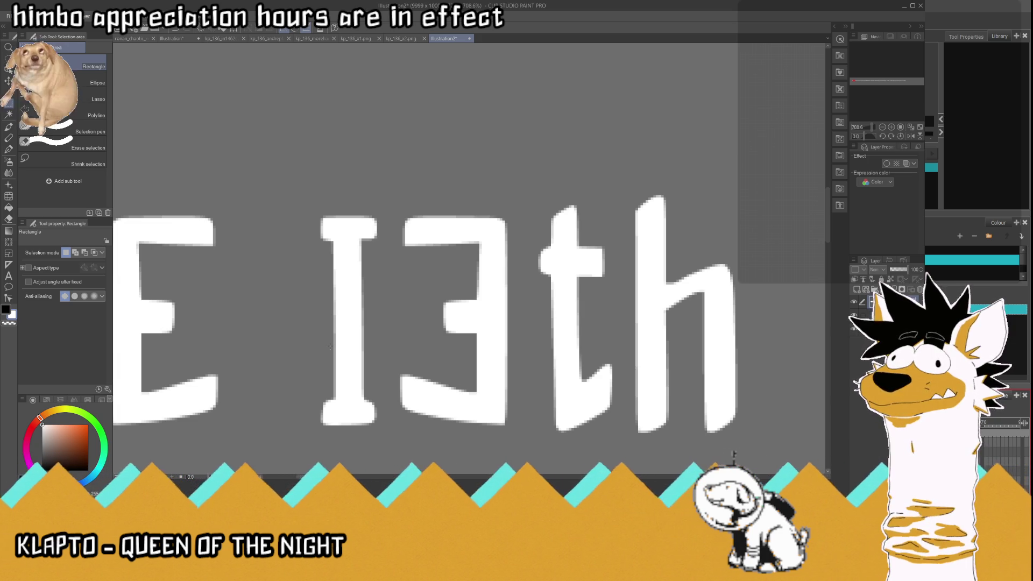
Step: Erase the I's top serif so it reads as a 1
key("e")
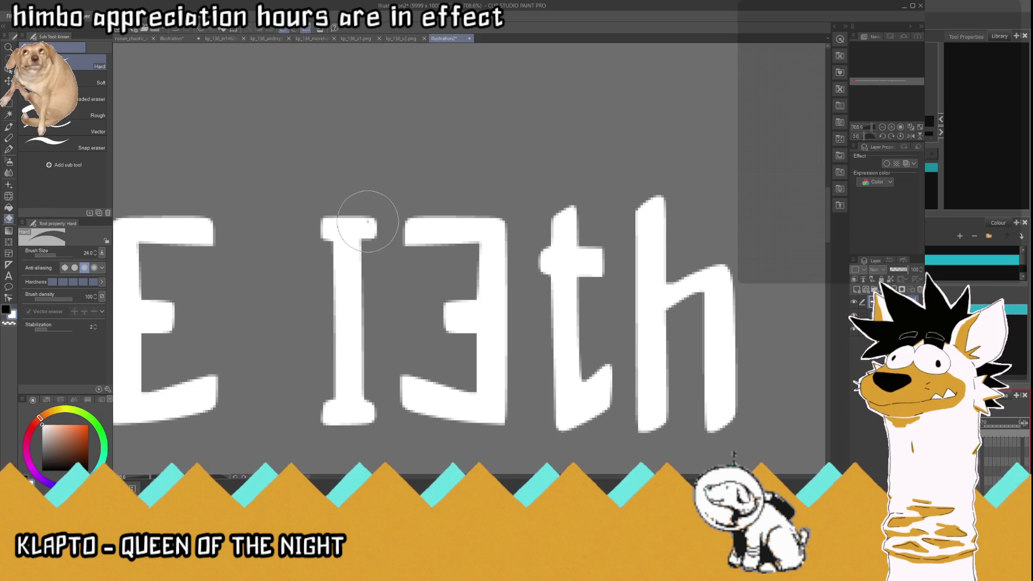
left_click_drag(366, 237, 366, 215)
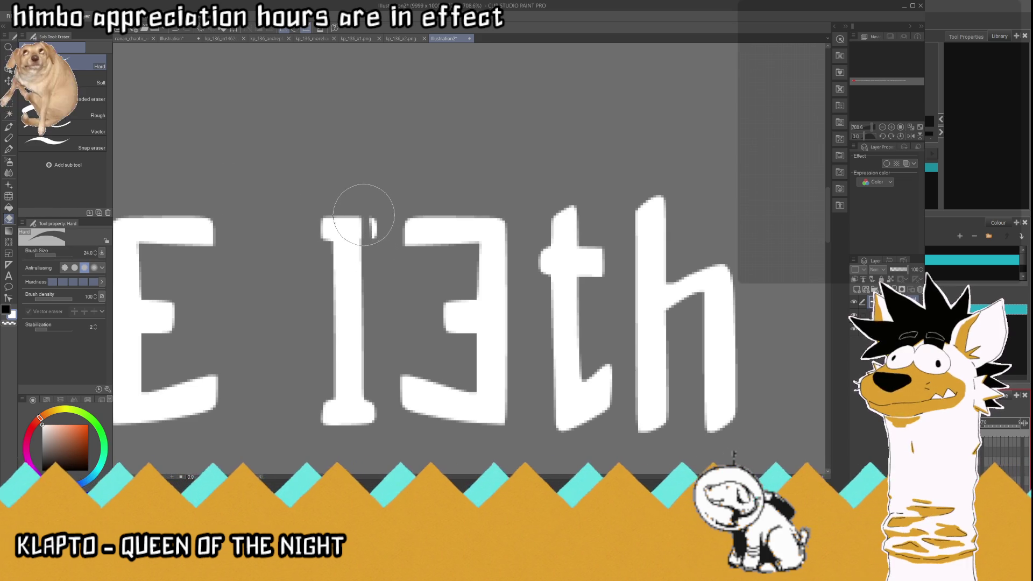
left_click(367, 214)
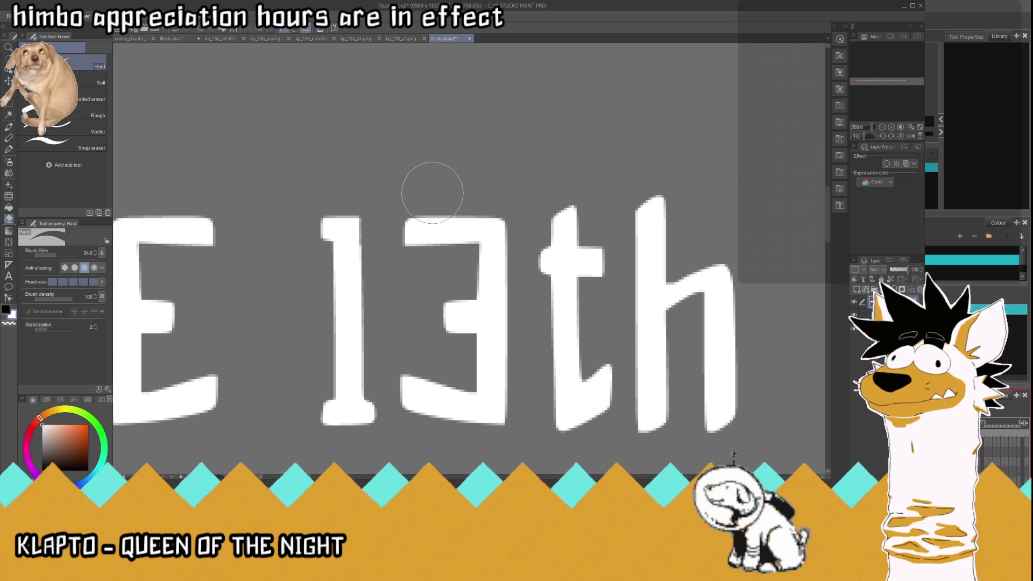
scroll(442, 212, "down", 2)
Step: Shrink the 'th' after 13 into a small raised superscript
key("m")
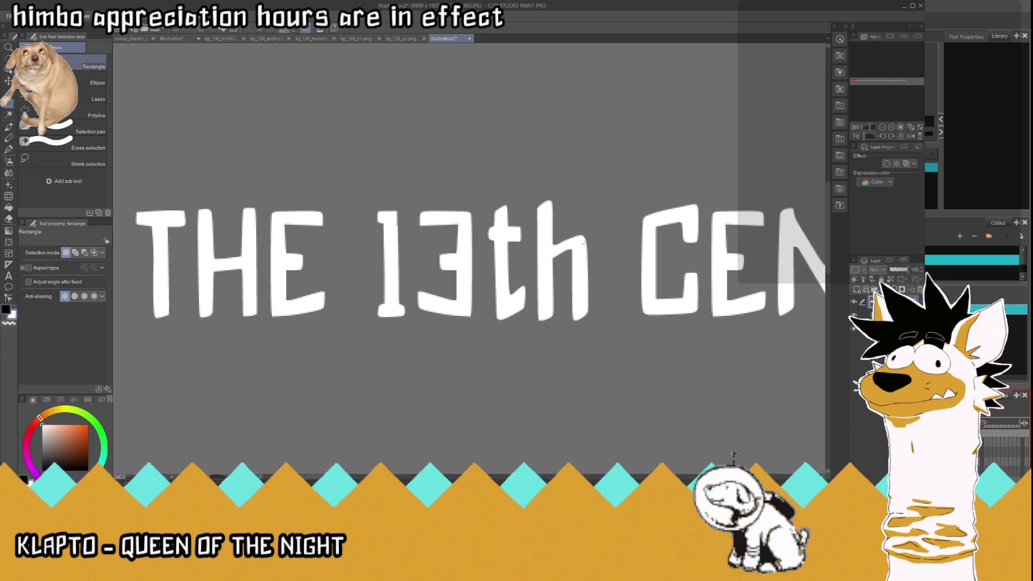
left_click_drag(483, 195, 600, 356)
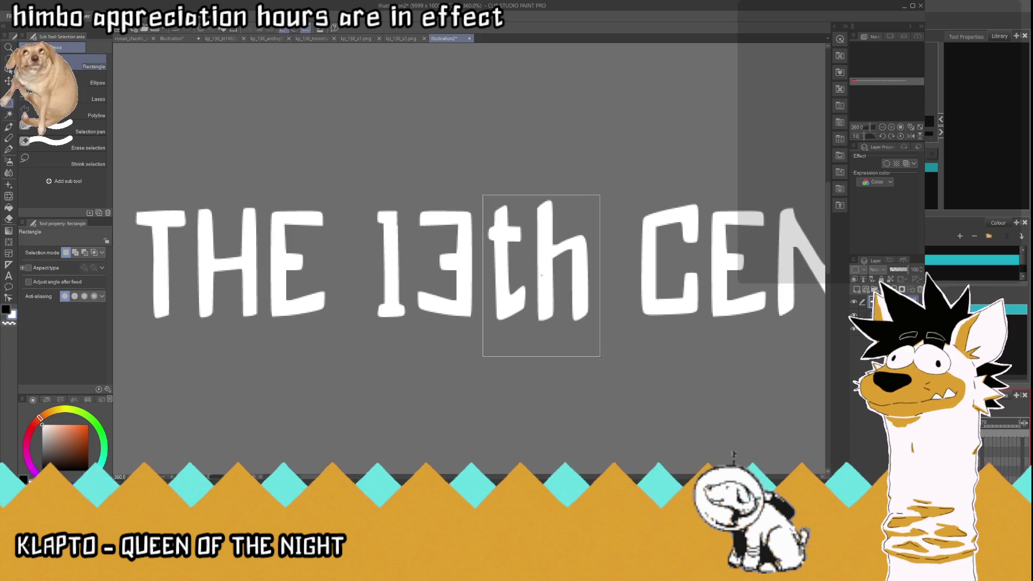
key("ctrl+t")
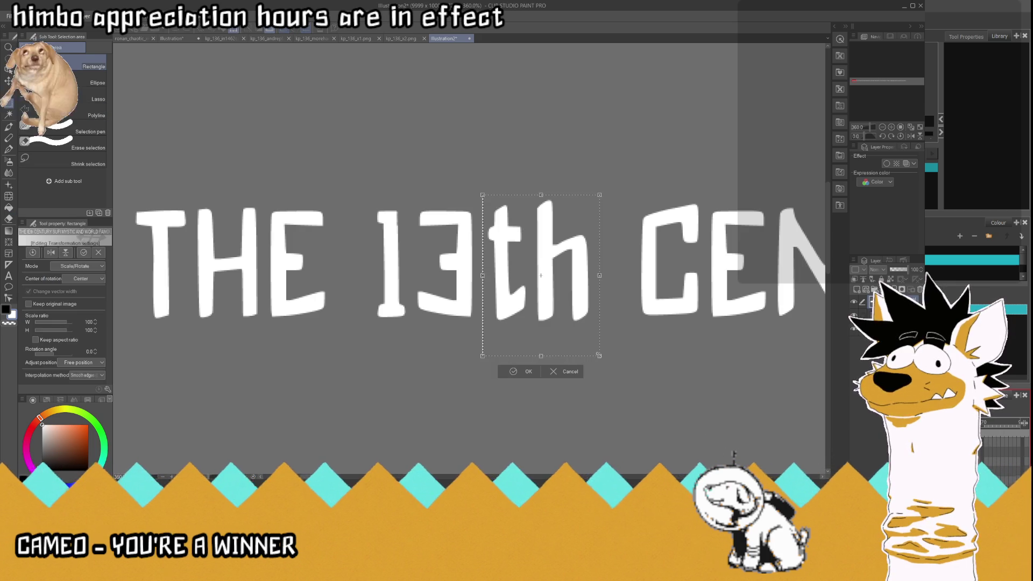
left_click_drag(598, 355, 560, 307)
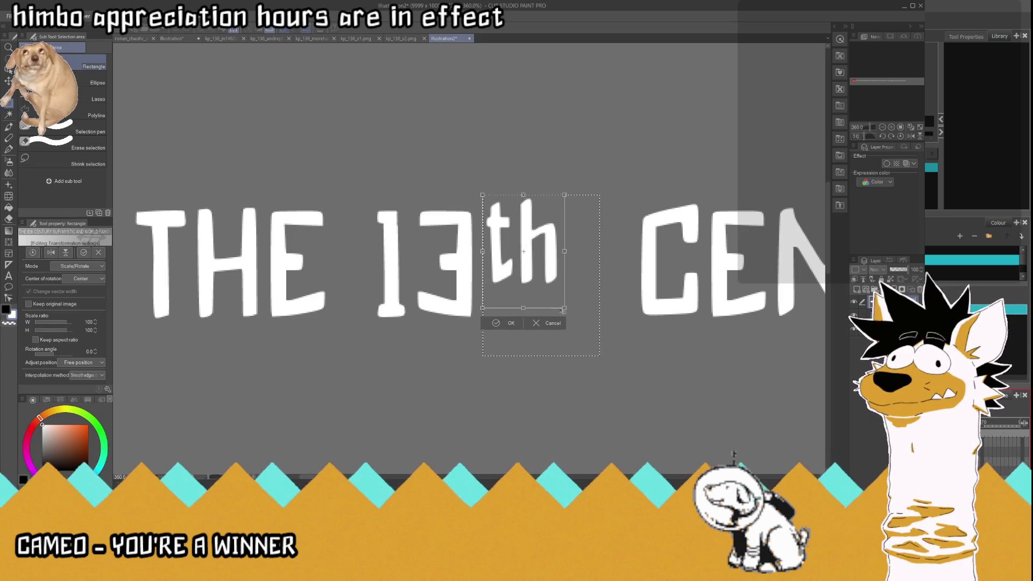
left_click_drag(544, 267, 542, 266)
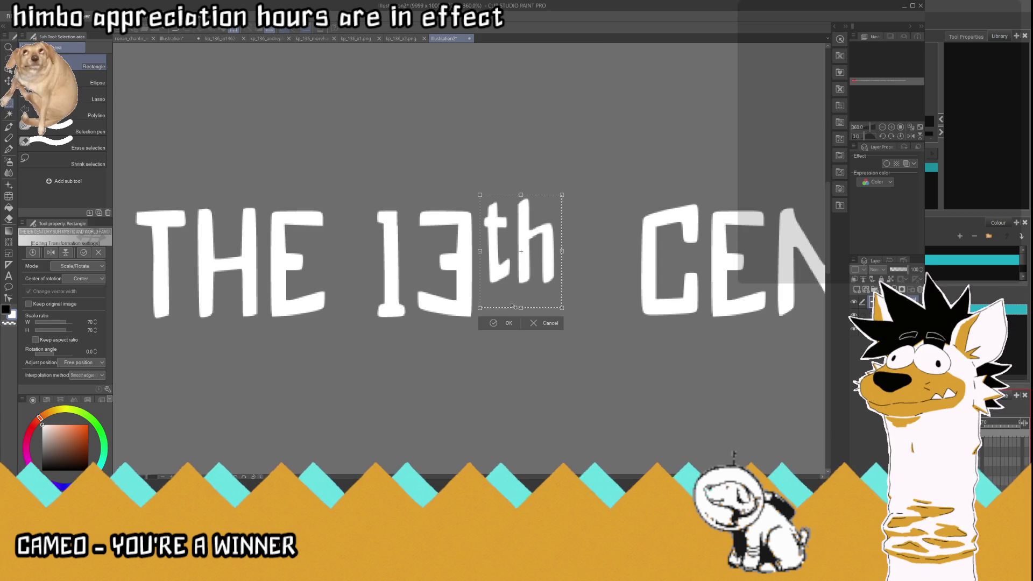
left_click(505, 322)
scroll(346, 201, "down", 2)
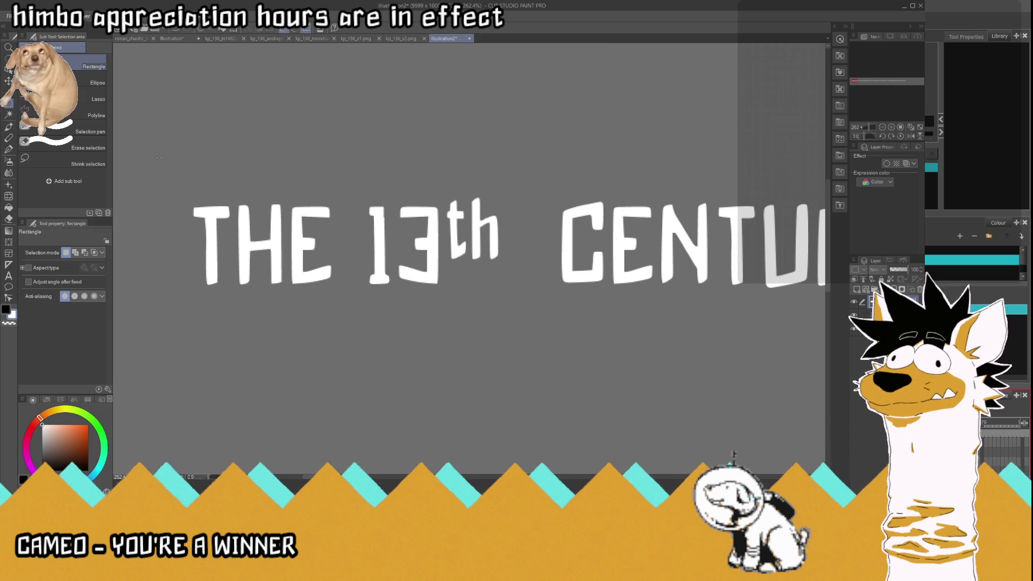
Step: Shift 'THE 13th' right against CENTURY to close the gap, then deselect
left_click_drag(146, 154, 525, 365)
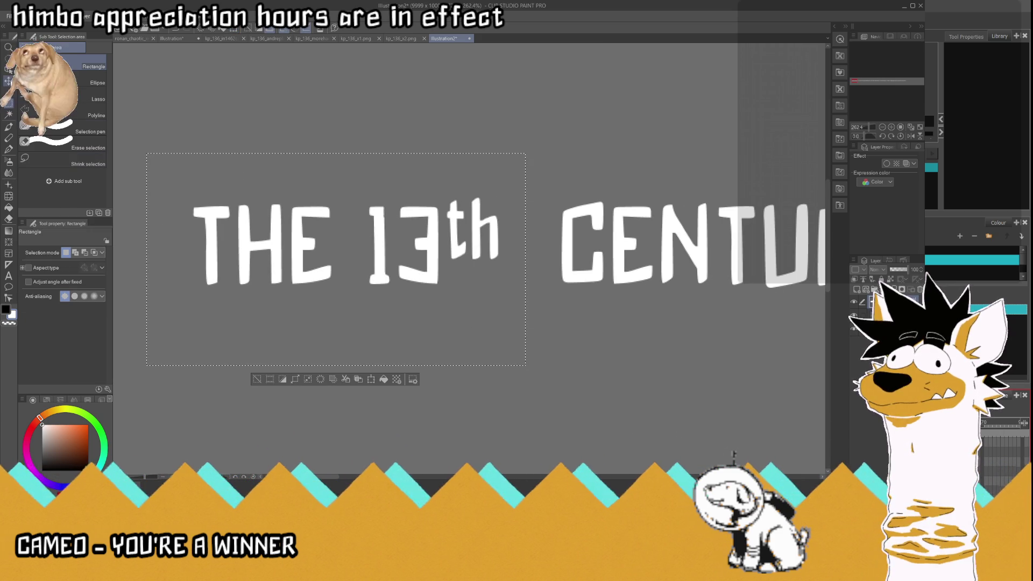
key("k")
left_click_drag(355, 284, 385, 284)
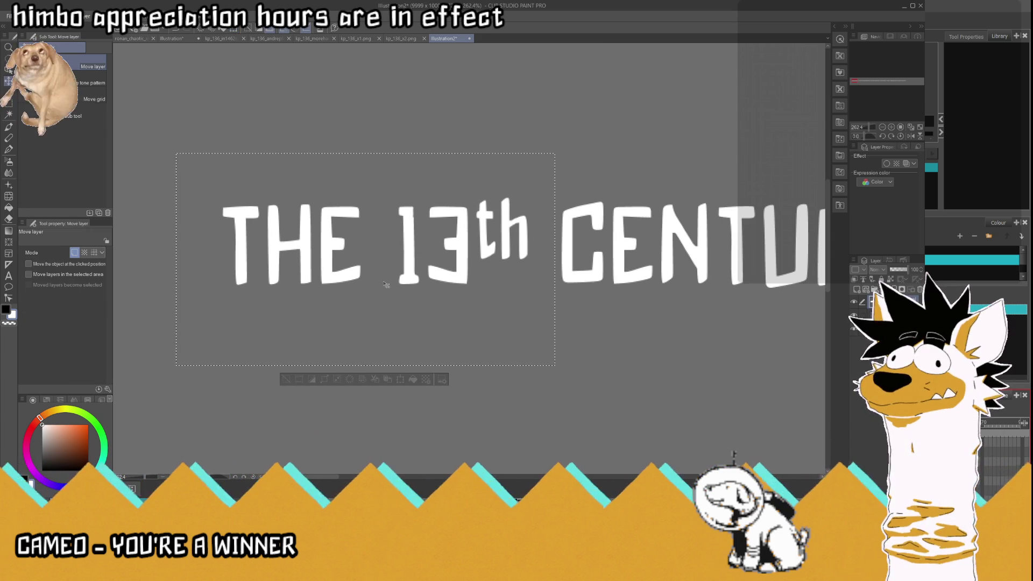
key("m")
key("ctrl+d")
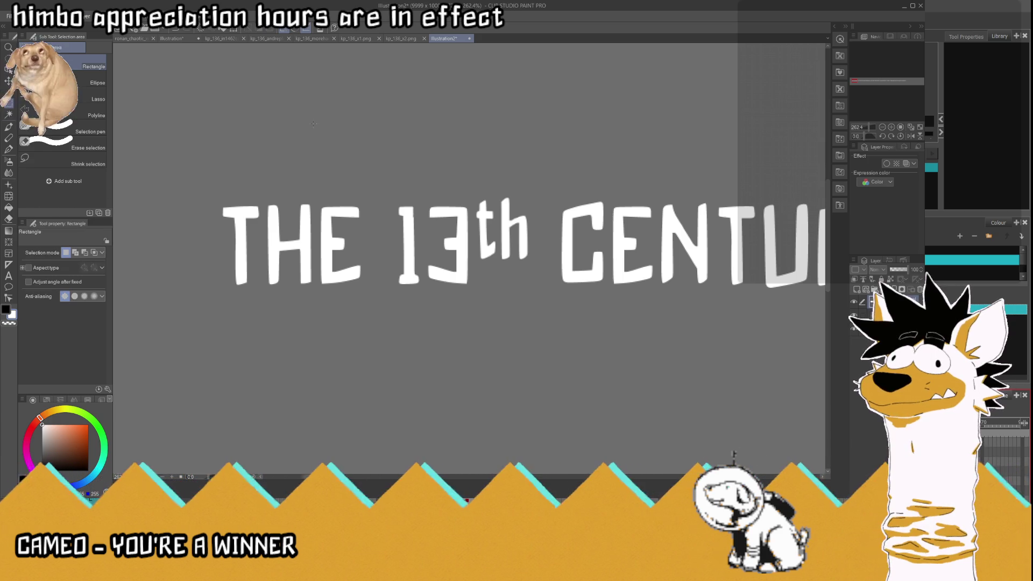
scroll(417, 315, "down", 4)
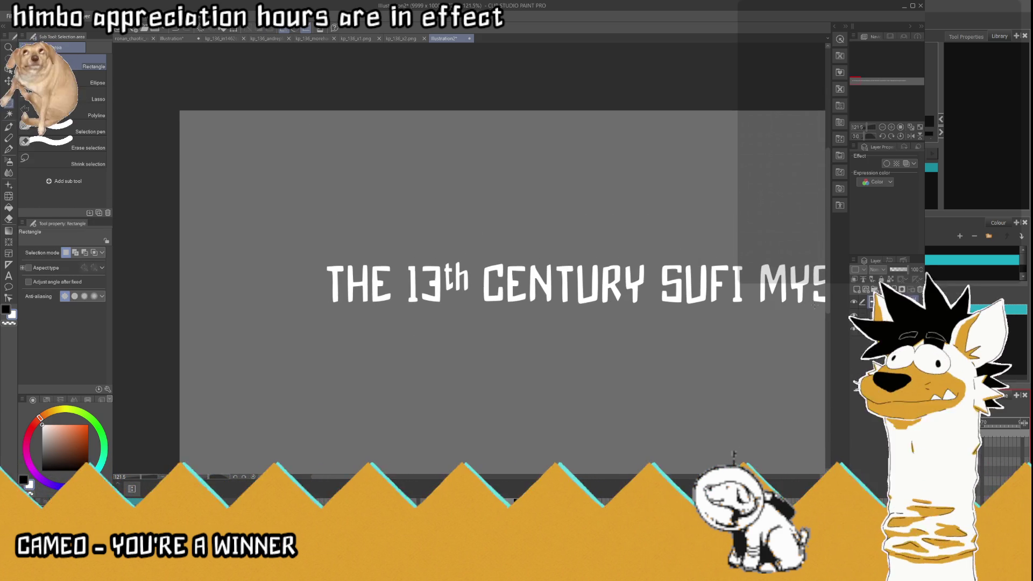
Step: Re-enable the text border with thickness 10 in black, then view at 100%
left_click(912, 127)
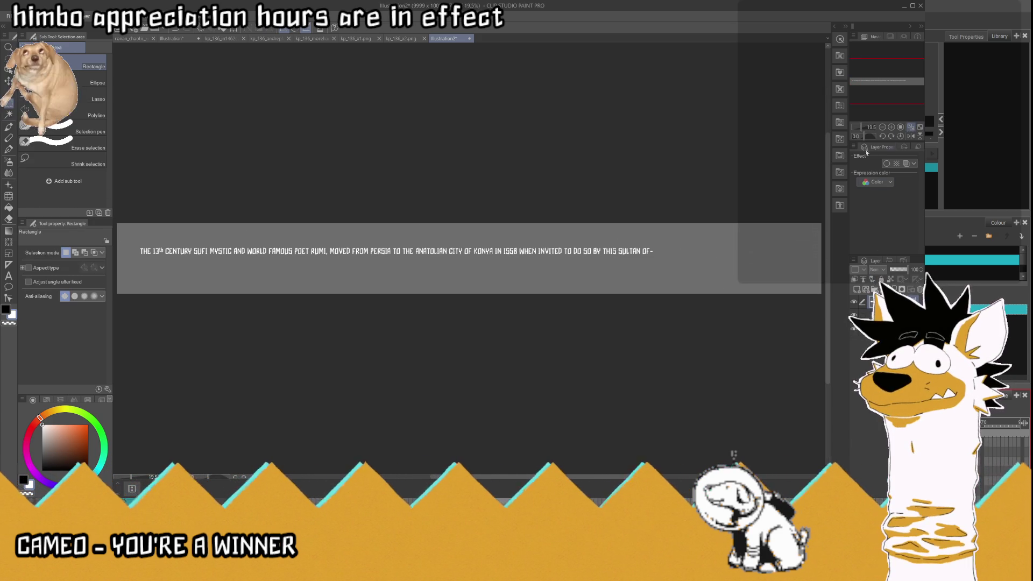
left_click(886, 163)
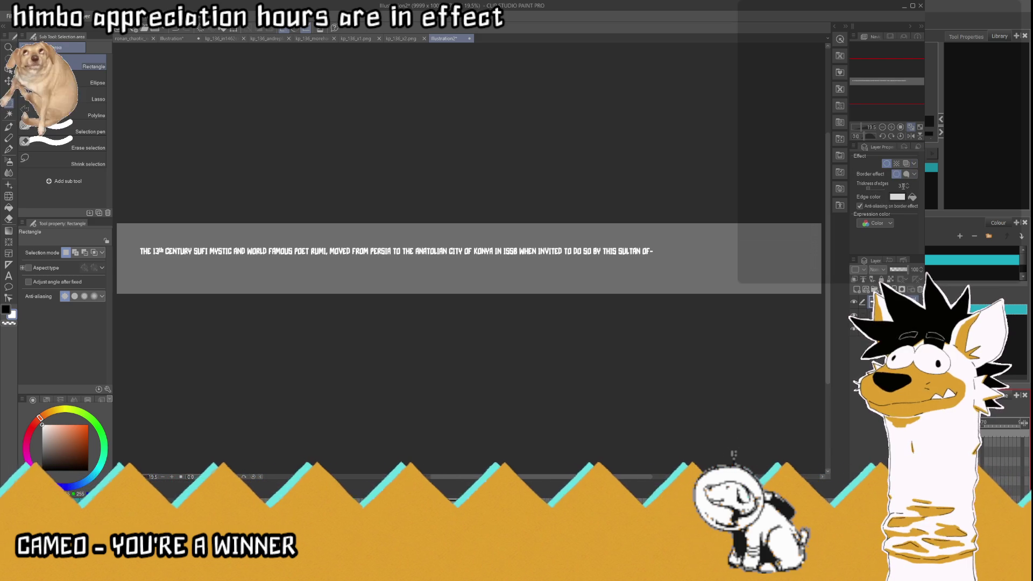
type("10")
key("Return")
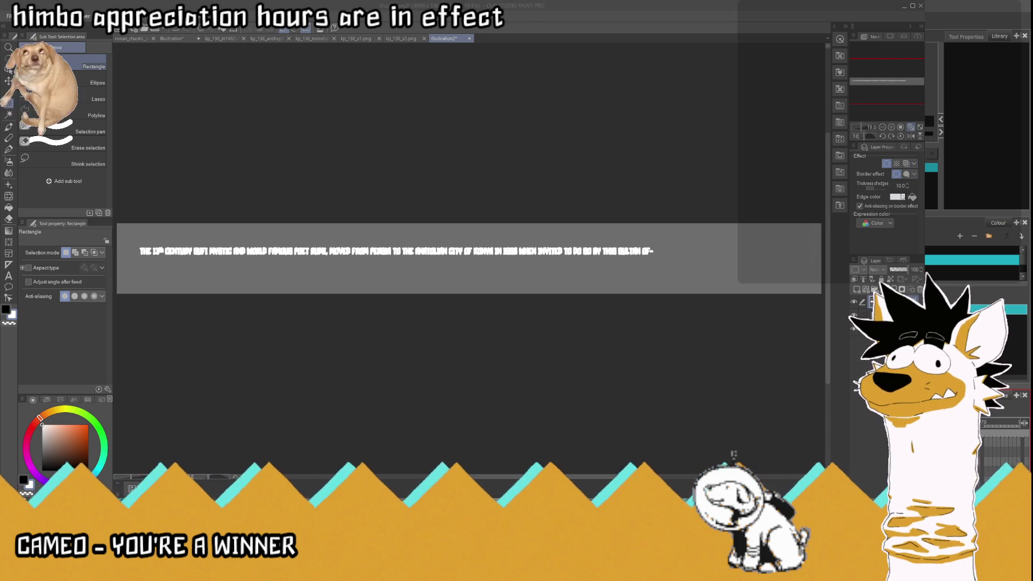
key("Return")
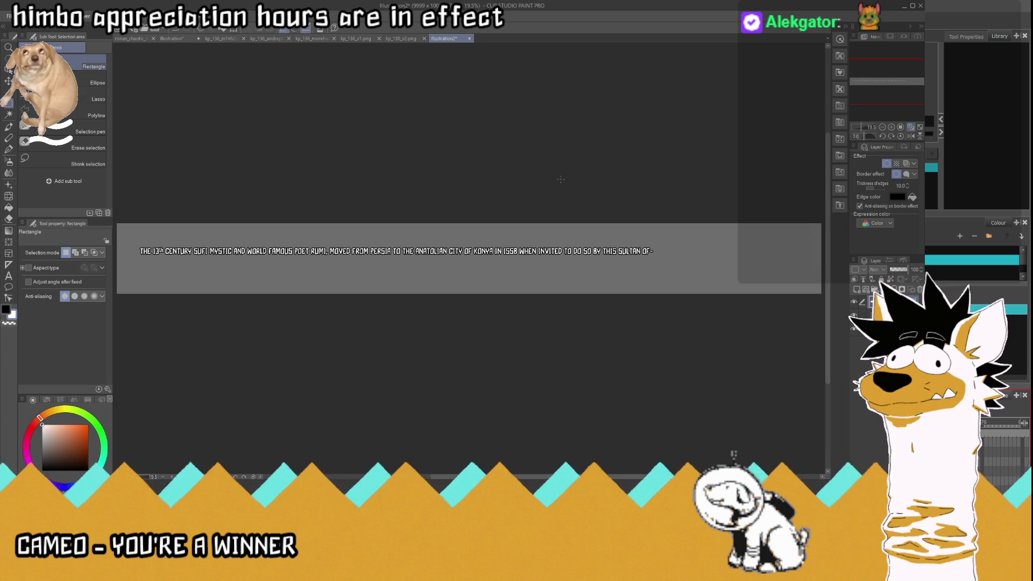
key("ctrl+alt+0")
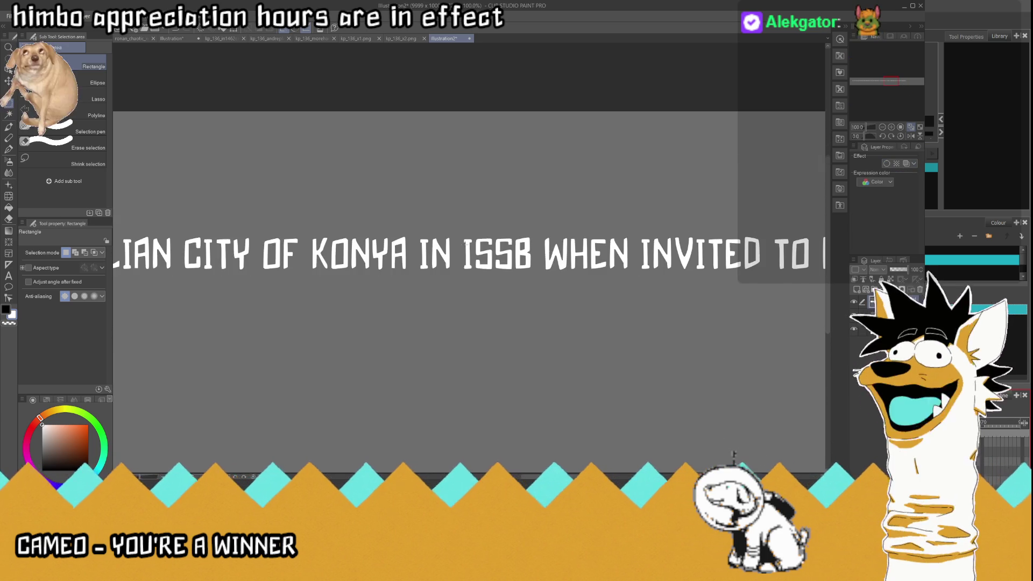
Step: Try trimming the top of the I in ISSB, then undo the stray eraser mark
scroll(592, 240, "up", 3)
scroll(592, 241, "up", 3)
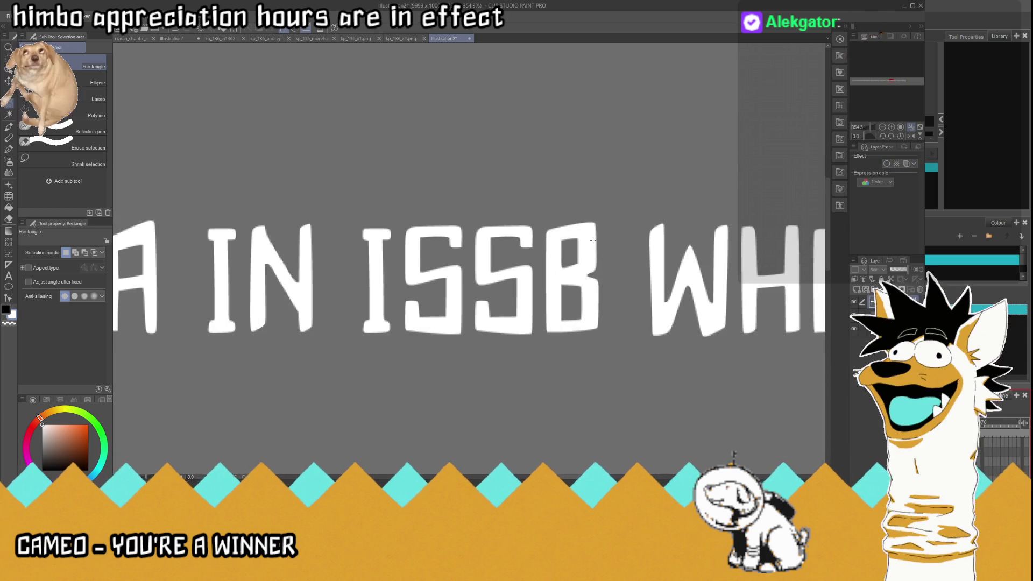
left_click(9, 219)
scroll(451, 239, "up", 1)
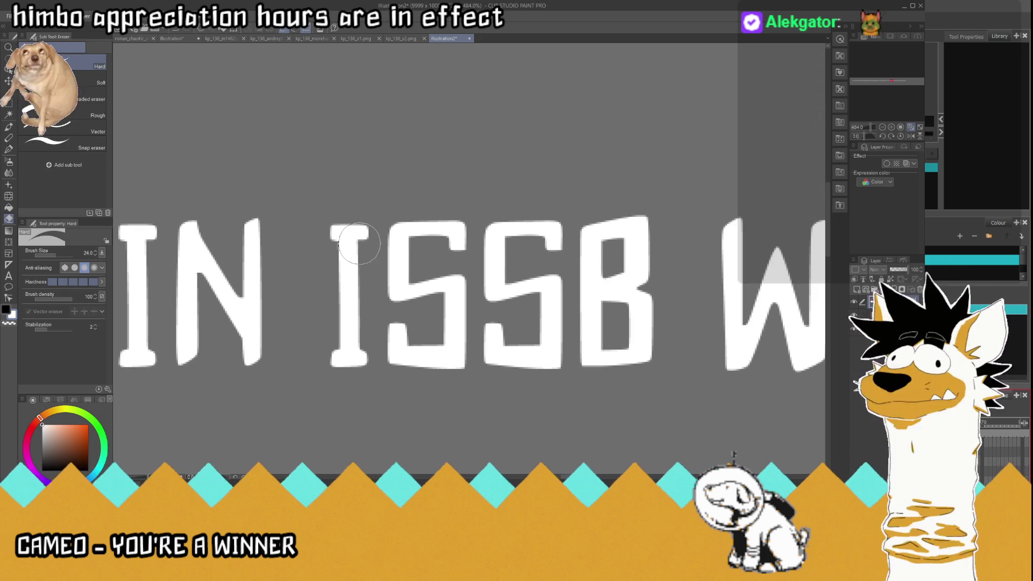
mouse_move(365, 229)
left_mouse_down()
mouse_move(361, 245)
mouse_move(361, 225)
left_mouse_up()
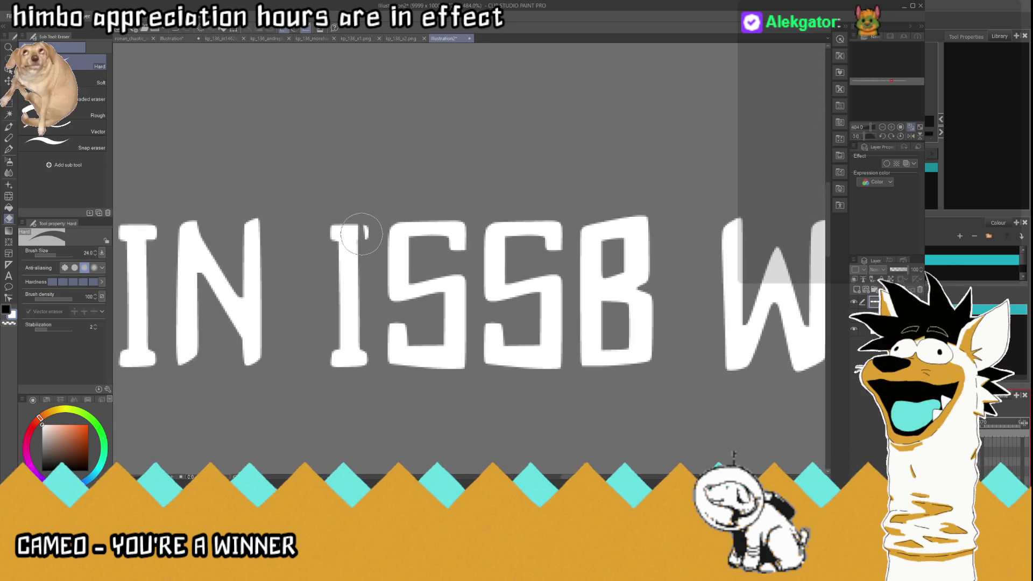
key("ctrl+z")
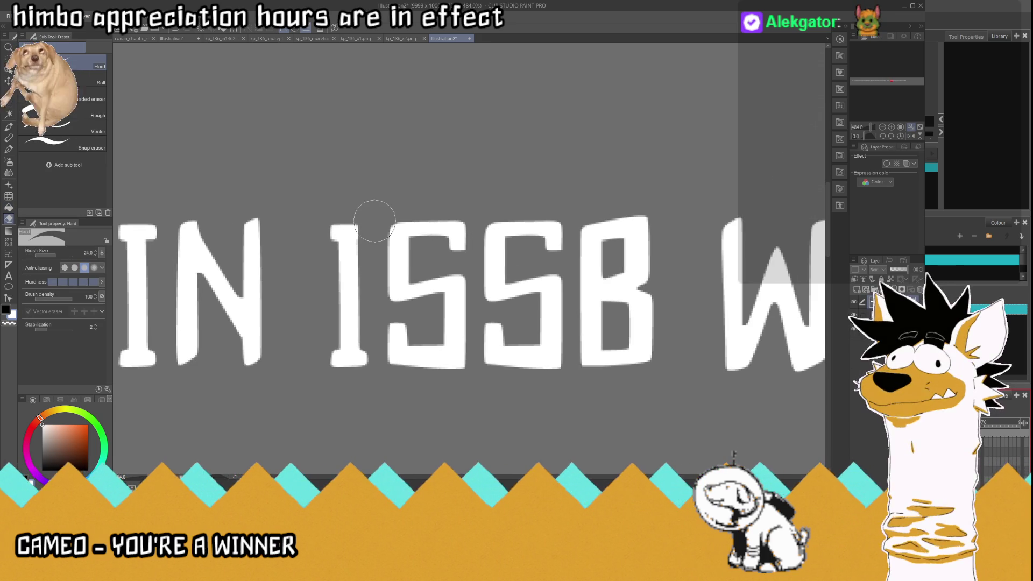
scroll(529, 266, "up", 2)
Step: Flip the selected SS letters horizontally so they read 22
key("m")
left_click_drag(339, 200, 575, 417)
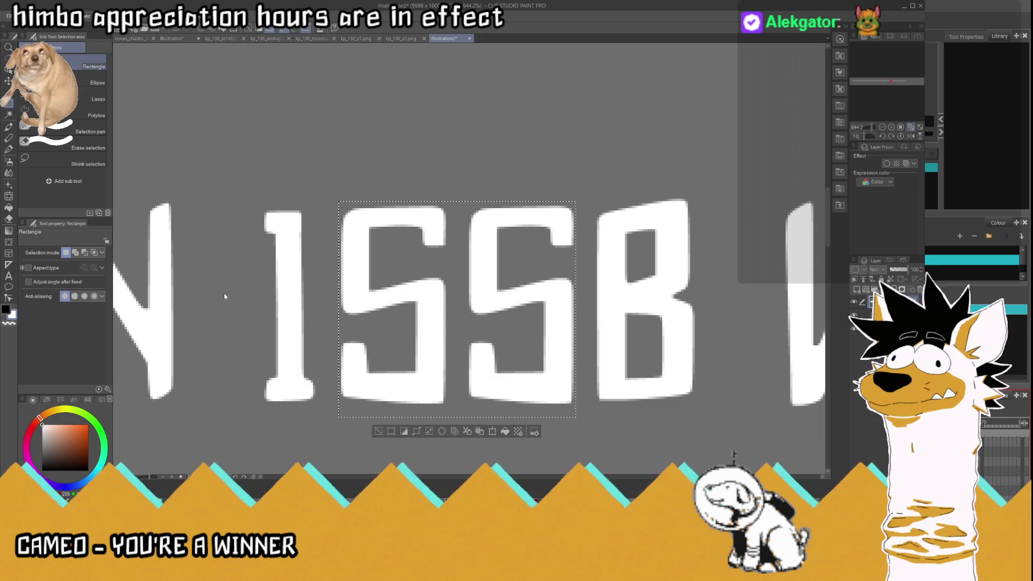
key("ctrl+shift+h")
left_click(439, 433)
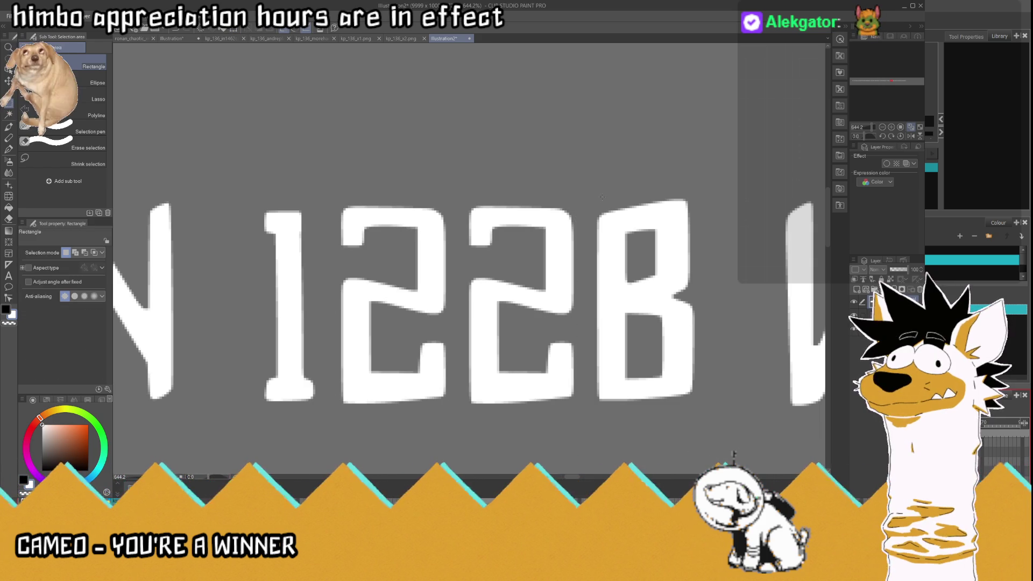
scroll(537, 370, "up", 1)
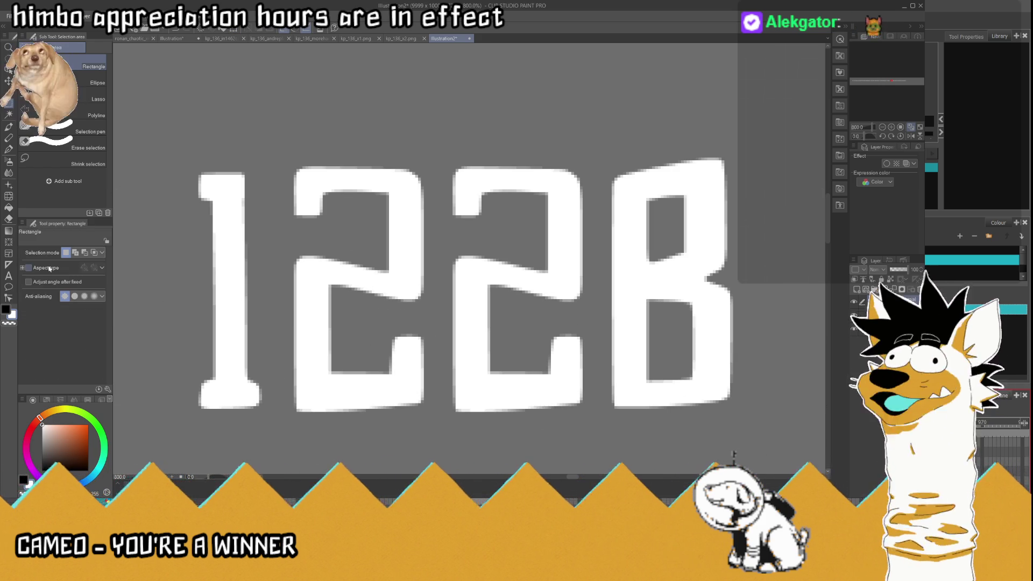
Step: Trim the bottom hooks of both 2s and notch the B with a finer eraser
key("e")
mouse_move(440, 361)
left_mouse_down()
mouse_move(404, 346)
mouse_move(418, 369)
left_mouse_up()
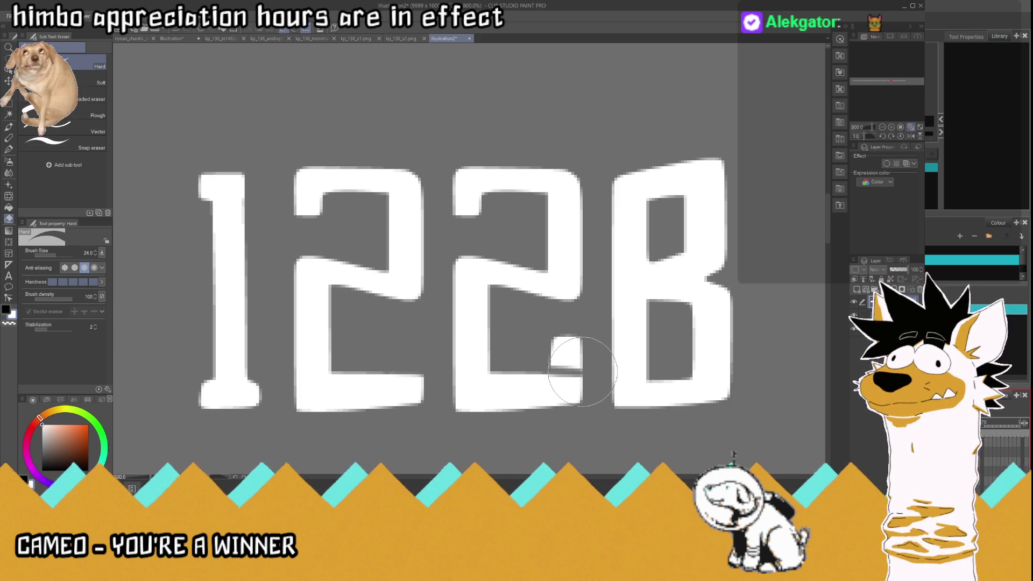
mouse_move(544, 364)
left_mouse_down()
mouse_move(583, 364)
mouse_move(538, 340)
left_mouse_up()
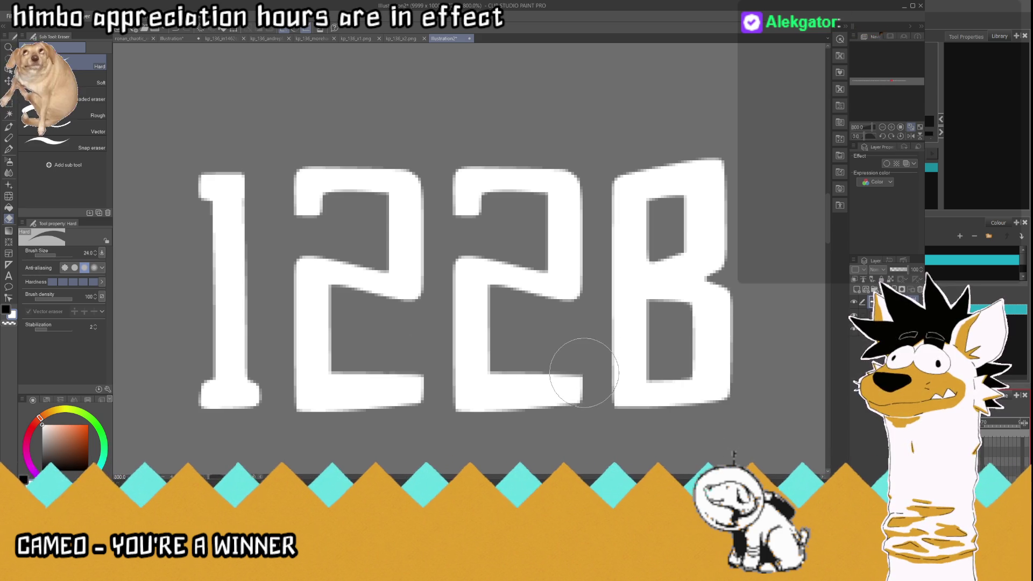
scroll(733, 341, "down", 3)
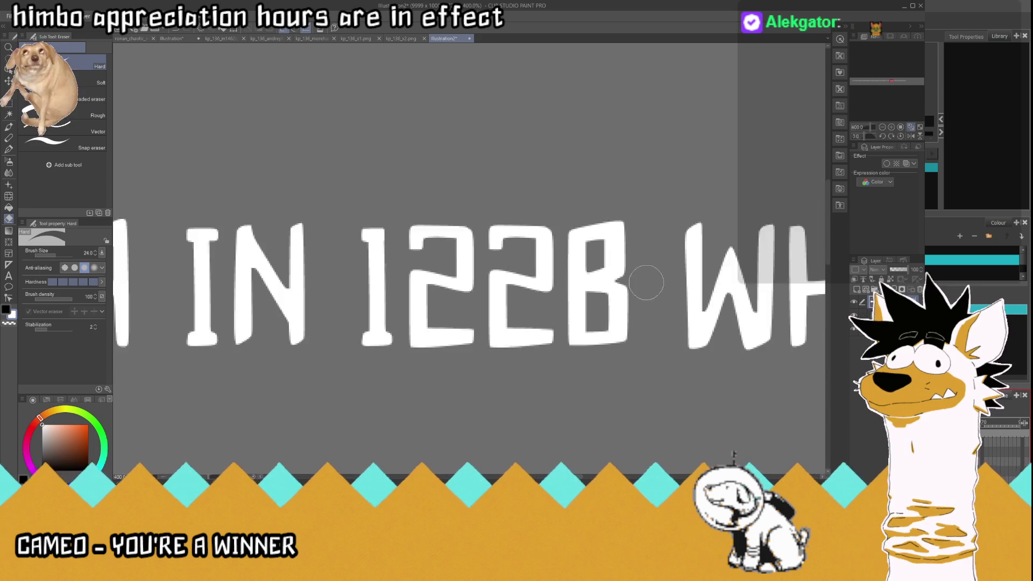
scroll(733, 341, "up", 2)
left_click_drag(77, 256, 58, 254)
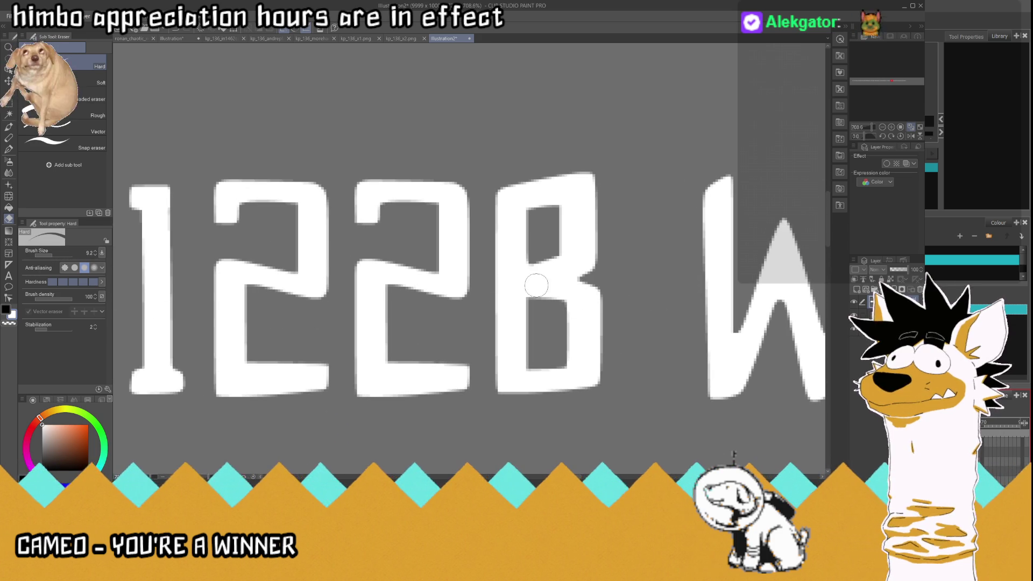
scroll(548, 286, "up", 2)
mouse_move(473, 269)
left_mouse_down()
mouse_move(466, 306)
mouse_move(463, 256)
mouse_move(477, 267)
left_mouse_up()
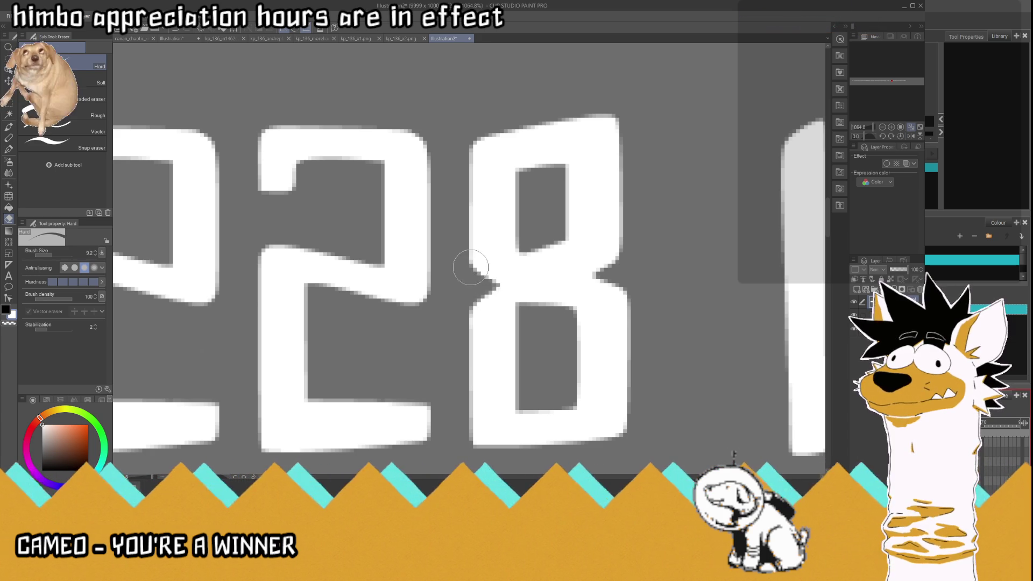
scroll(610, 308, "down", 6)
scroll(596, 301, "down", 3)
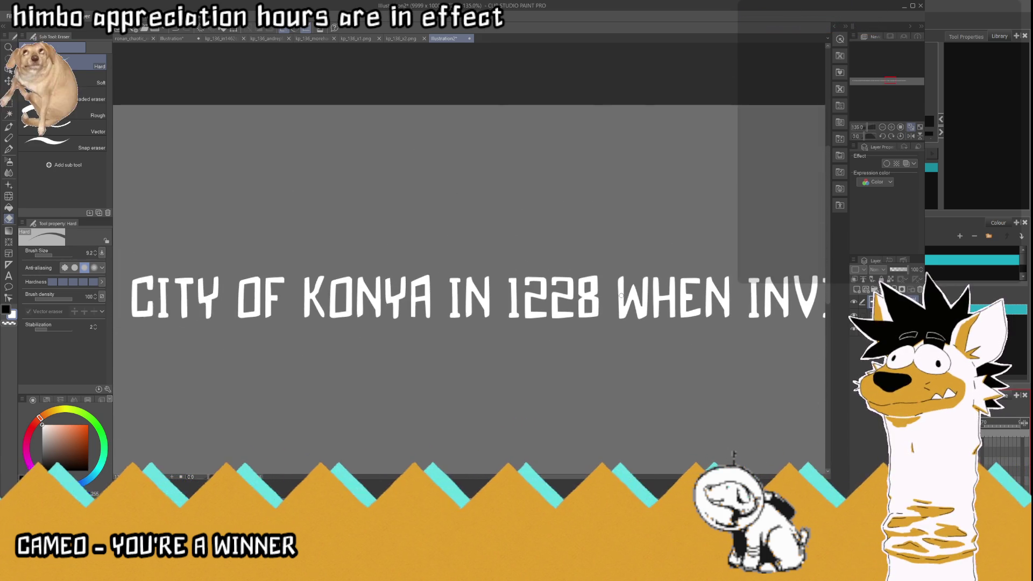
Step: Turn the Border effect back on so the white crawl lettering regains its black outline
scroll(634, 297, "down", 3)
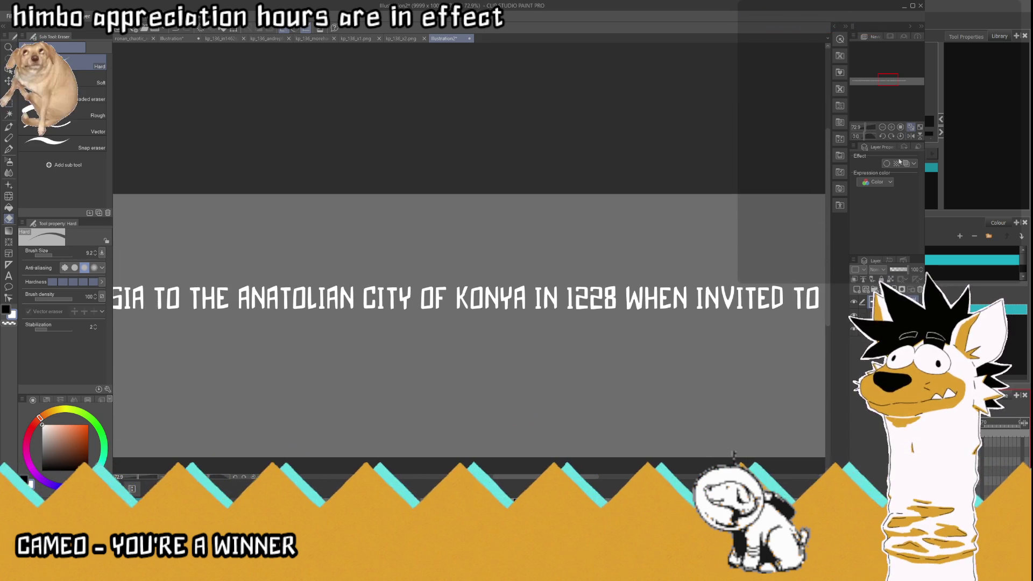
left_click(887, 163)
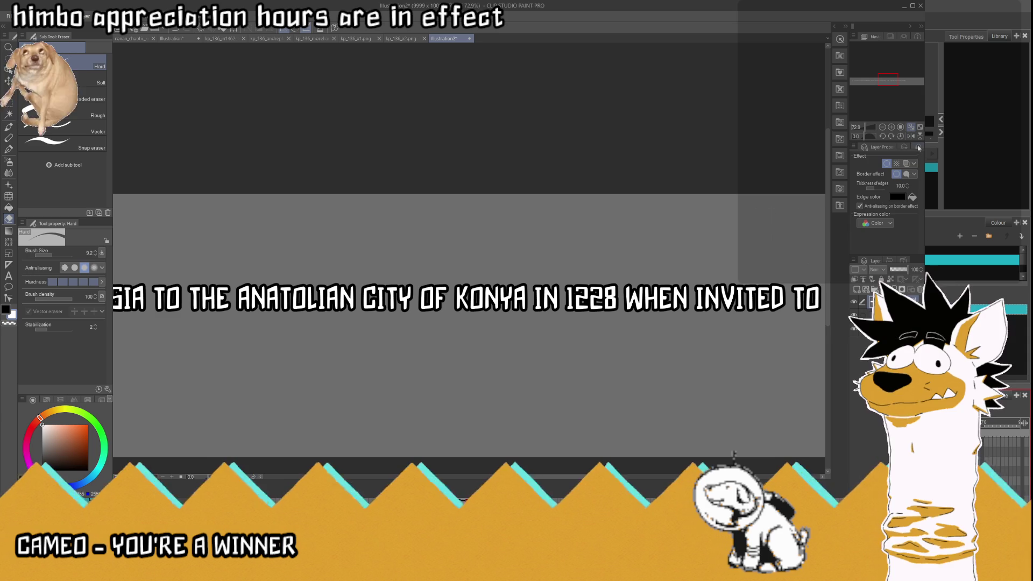
scroll(573, 267, "down", 2)
scroll(573, 268, "down", 2)
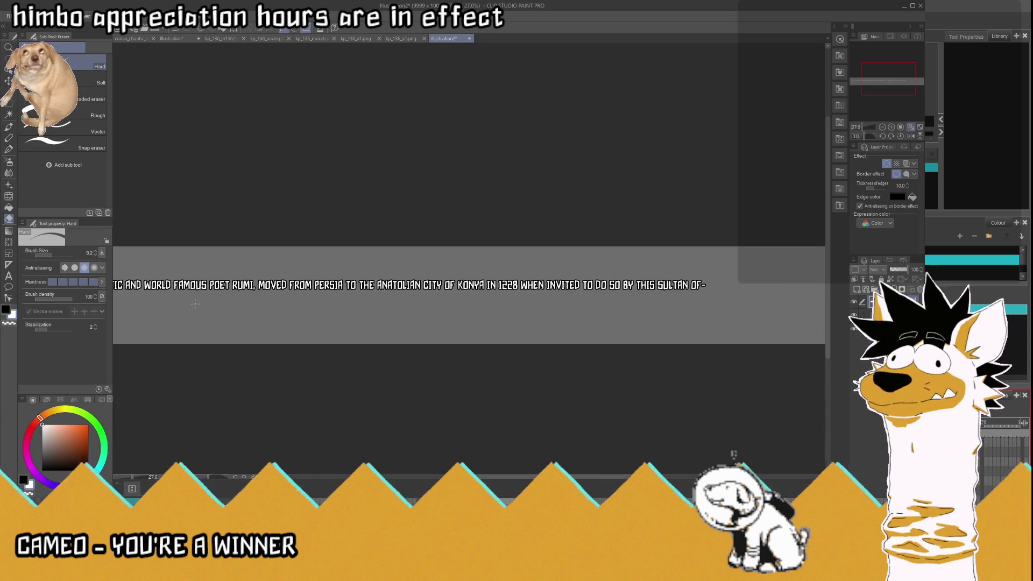
scroll(322, 282, "left", 5)
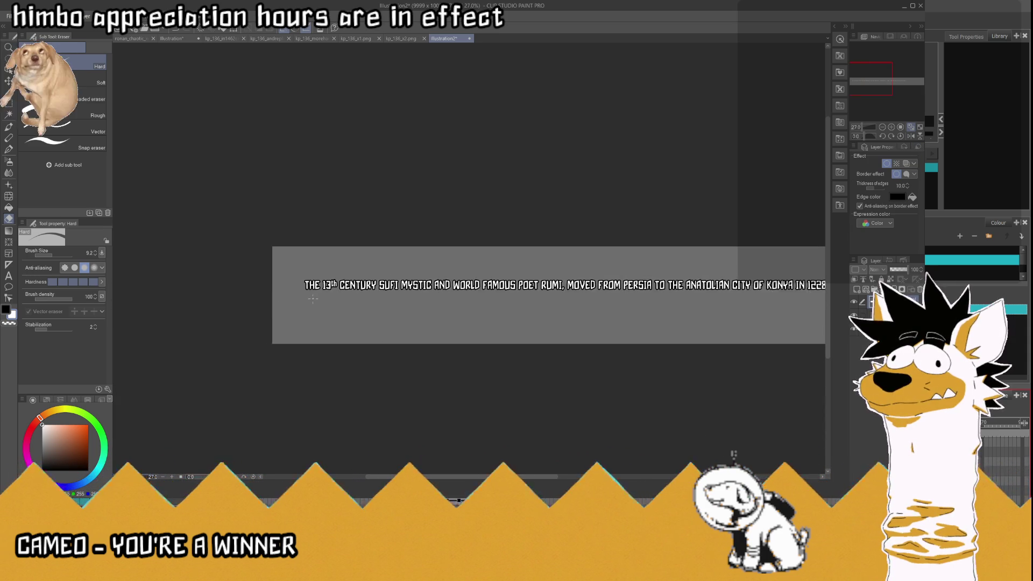
scroll(323, 282, "up", 4)
scroll(343, 276, "up", 1)
scroll(342, 275, "up", 1)
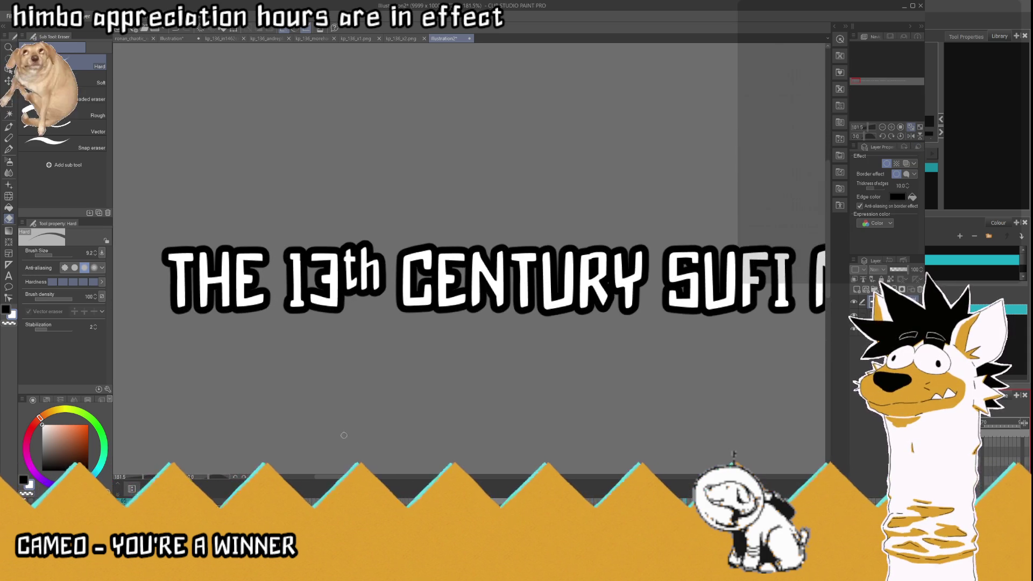
scroll(300, 265, "up", 2)
scroll(300, 265, "up", 2)
scroll(300, 264, "up", 1)
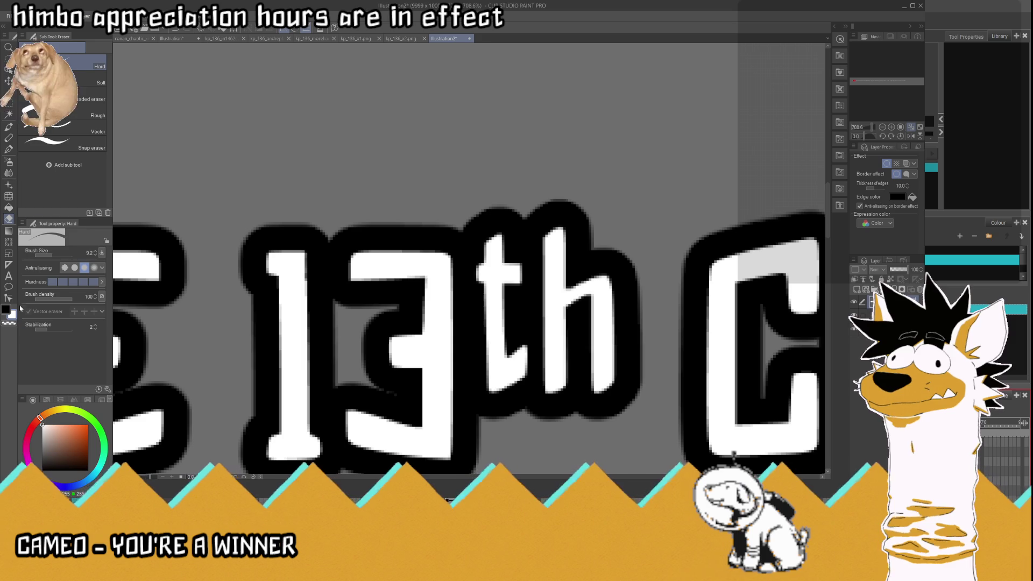
left_click(9, 150)
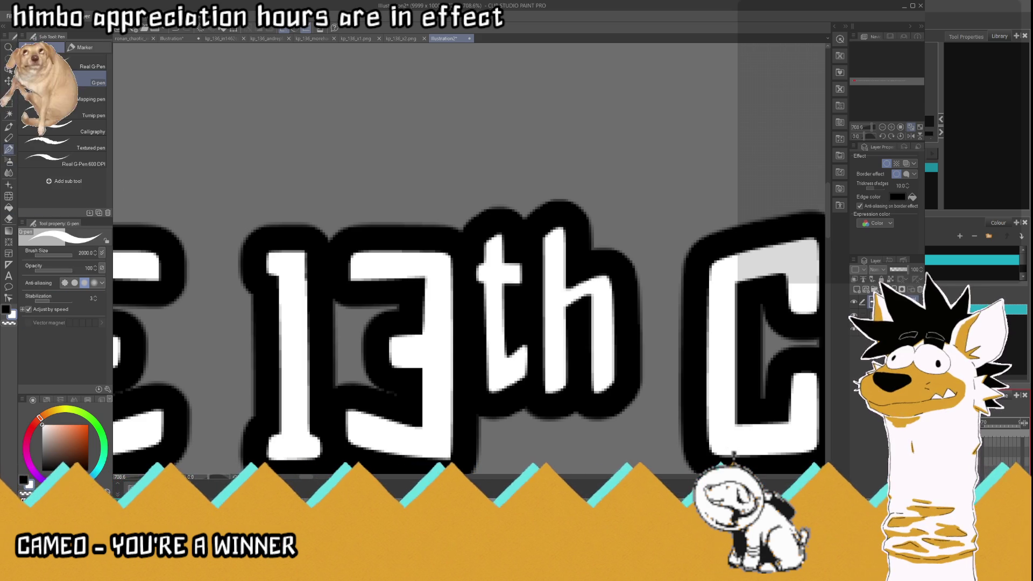
Step: Set the G-pen brush size to 9.2
left_click(55, 255)
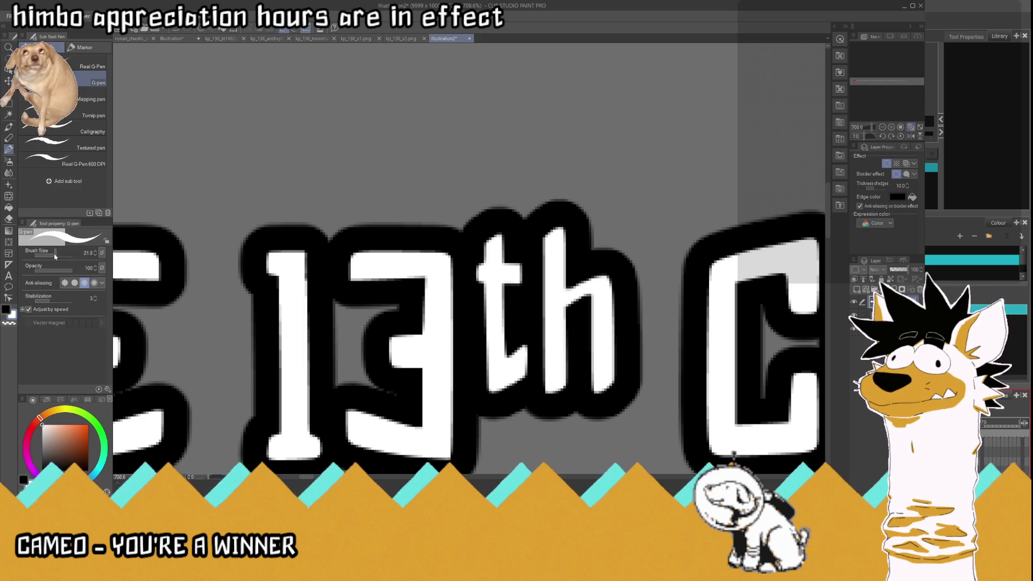
left_click_drag(280, 252, 199, 220)
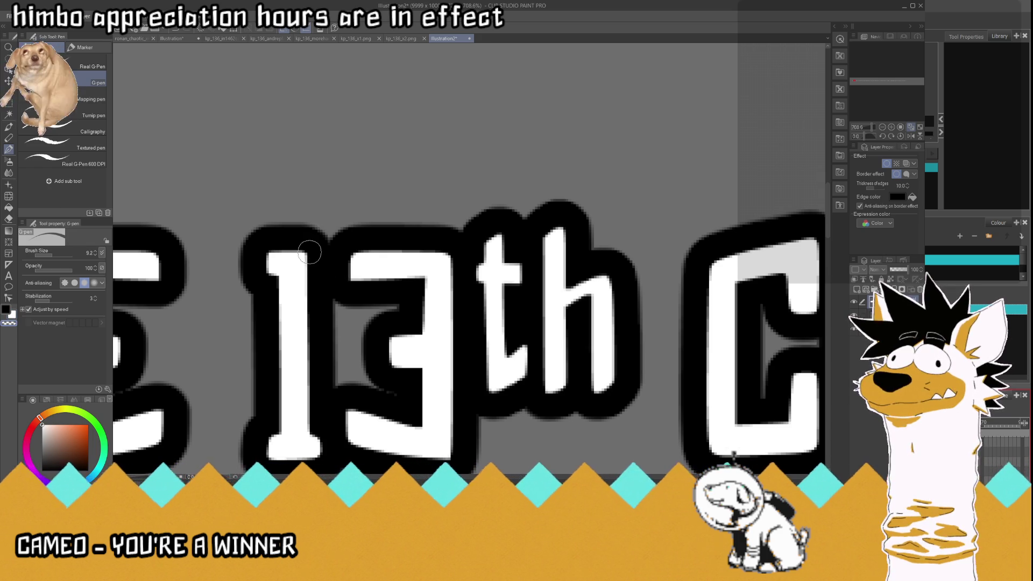
scroll(276, 228, "down", 3)
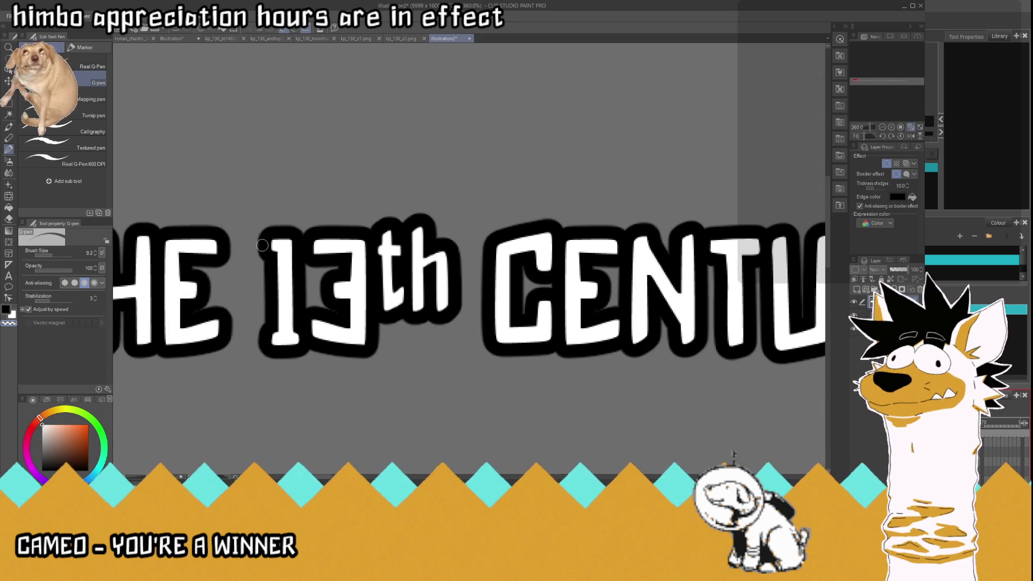
scroll(262, 246, "down", 5)
scroll(262, 246, "down", 4)
scroll(349, 264, "down", 1)
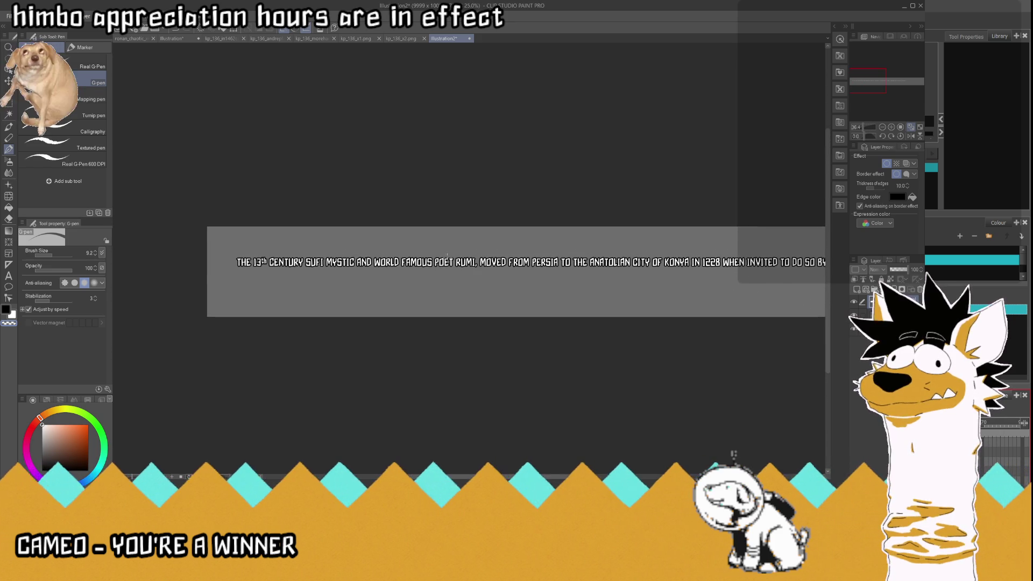
Step: Fit the whole text line in view and turn off its black border
scroll(699, 262, "up", 3)
scroll(693, 262, "up", 2)
scroll(645, 260, "up", 2)
scroll(619, 261, "up", 2)
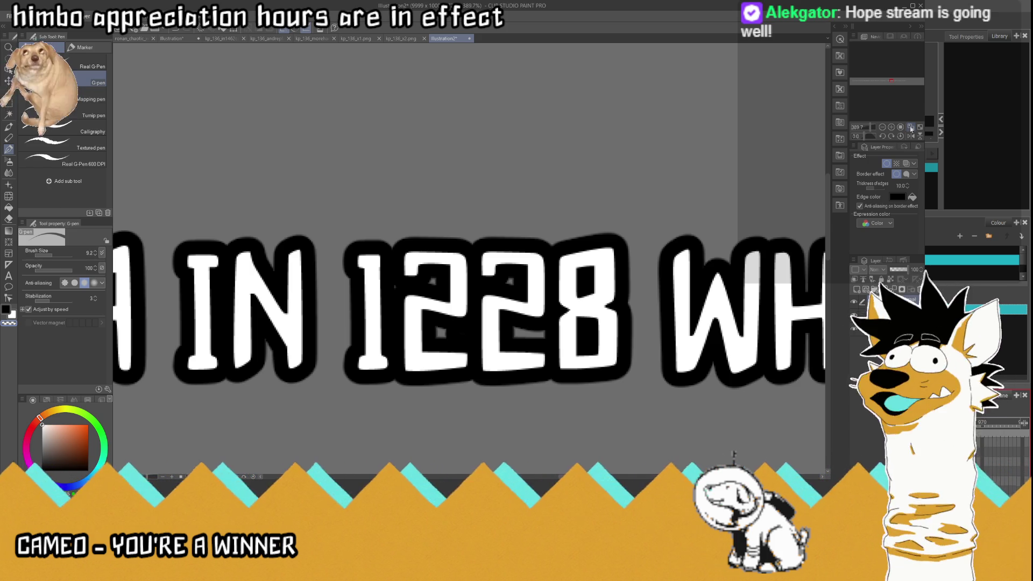
left_click(911, 127)
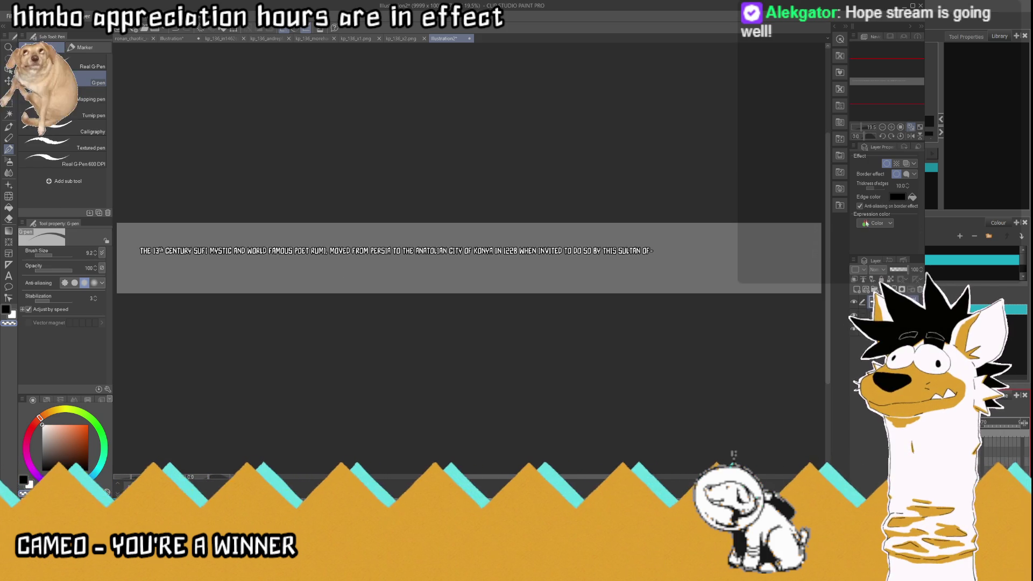
left_click(886, 163)
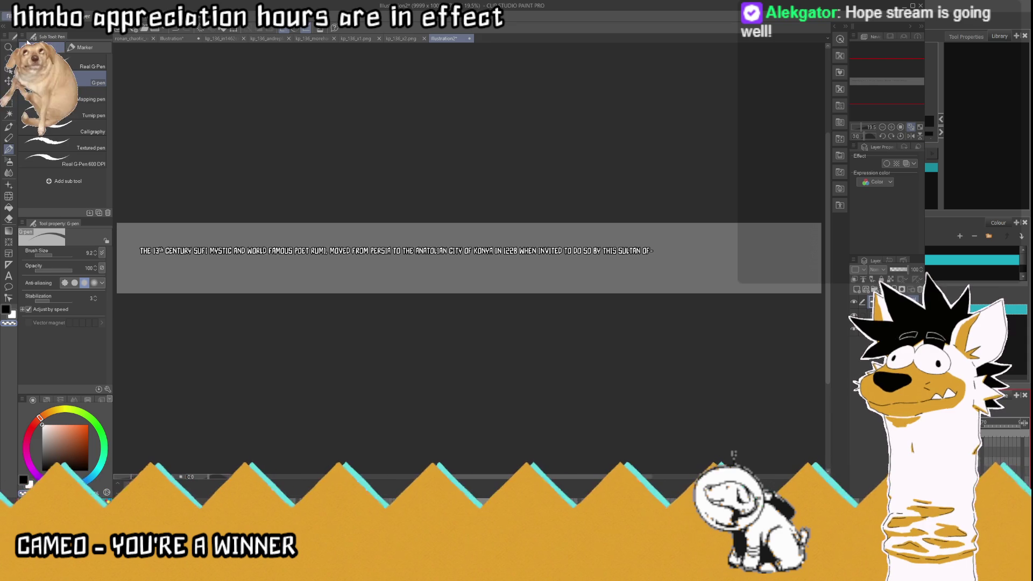
Step: Paste the text line into a new canvas as kp_144_the13thcentury.png, then remove it from Illustration2
key("ctrl+shift+v")
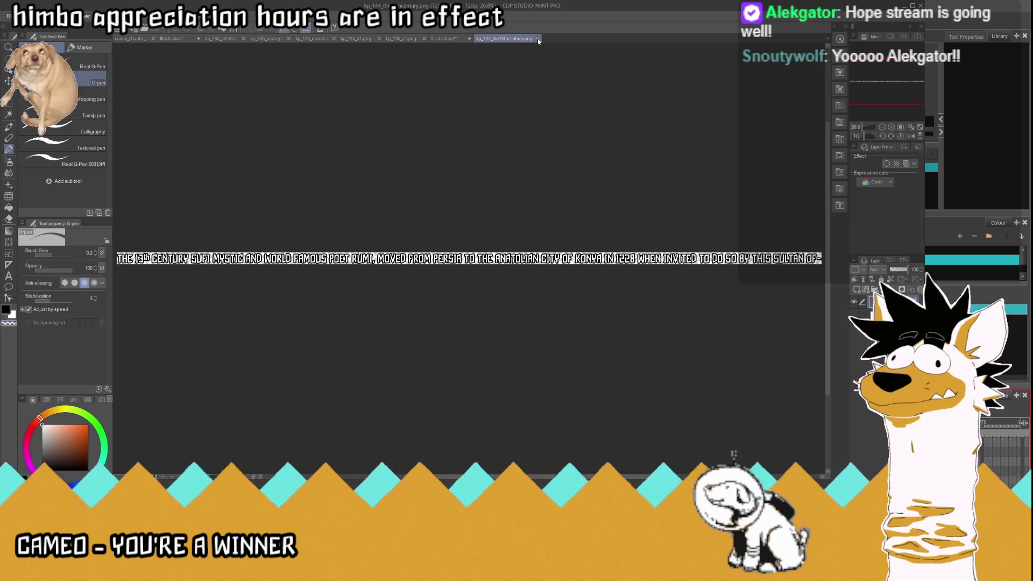
left_click(445, 38)
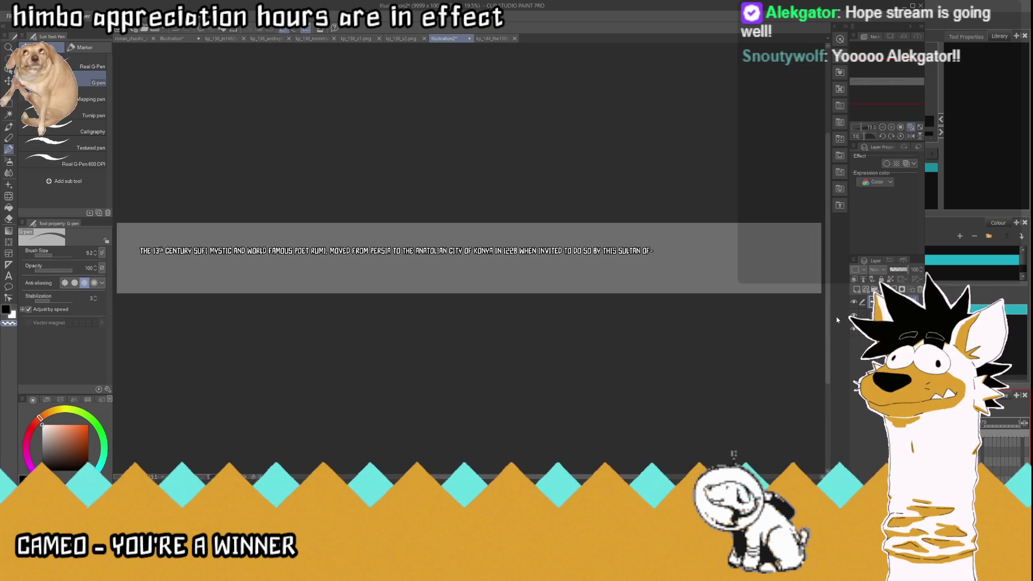
key("ctrl+z")
Step: Create a new text box on the banner and type KEYKUBAD!
key("t")
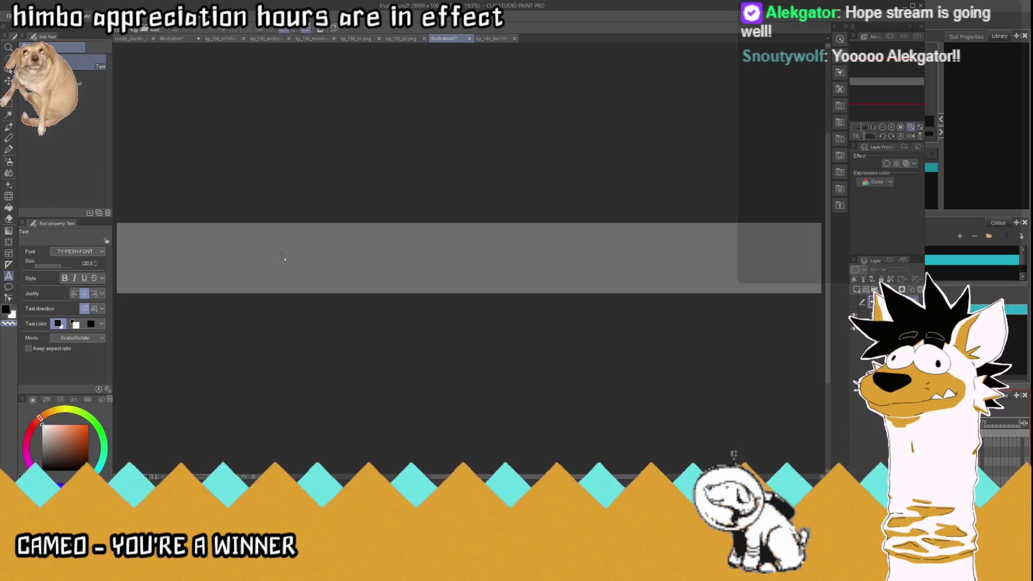
left_click(282, 259)
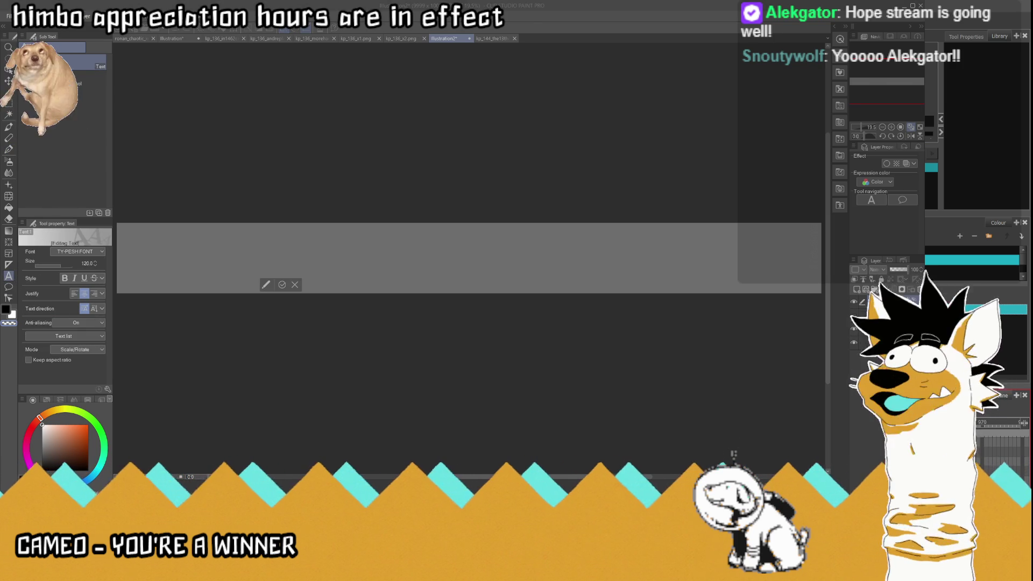
scroll(470, 252, "up", 2)
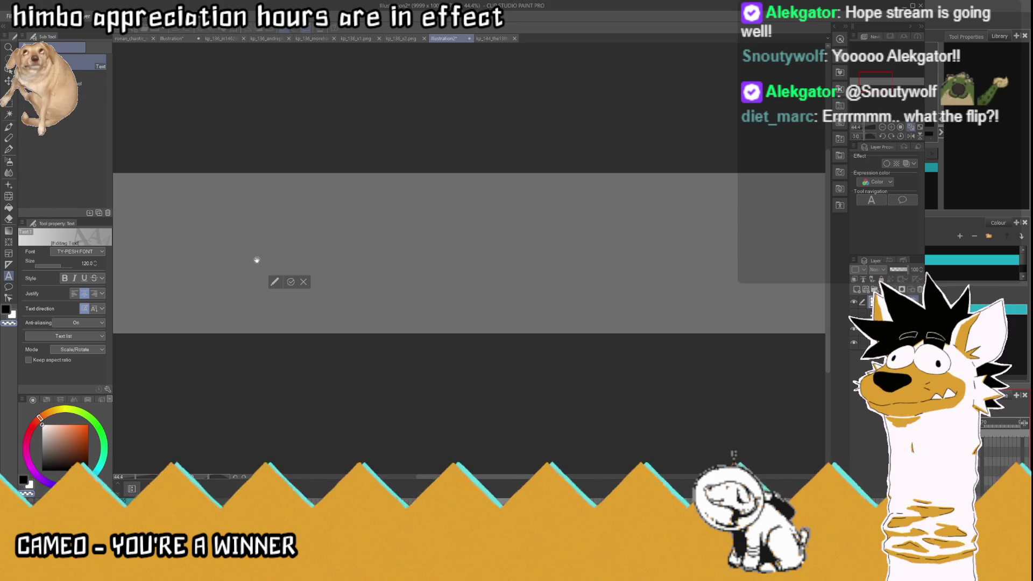
type("K")
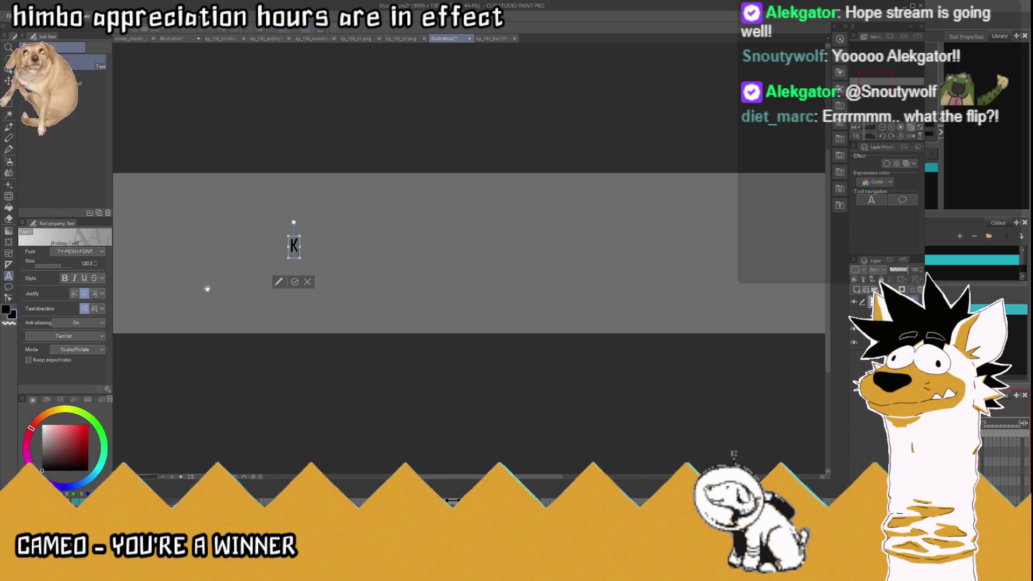
type("EY")
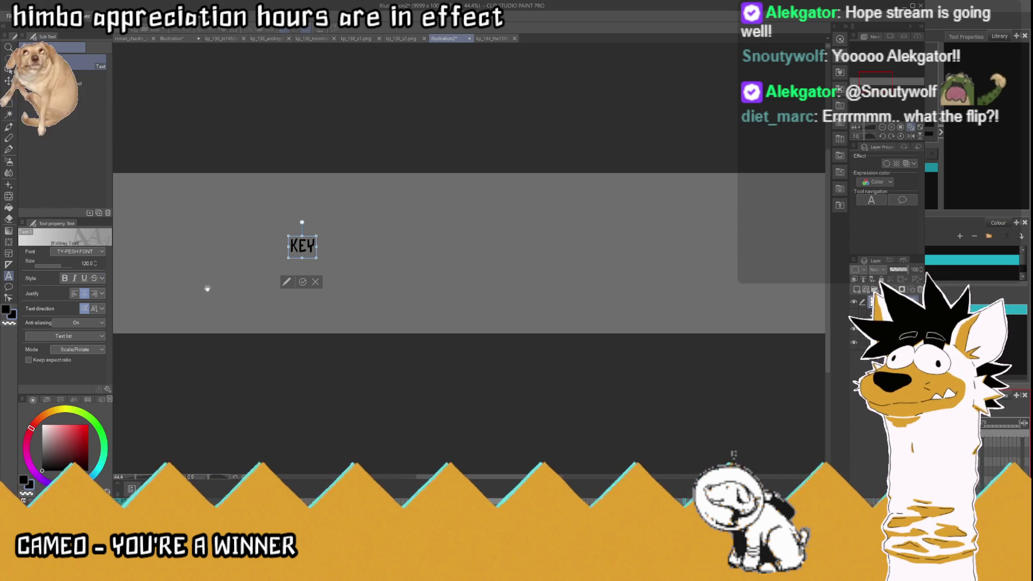
type("KU")
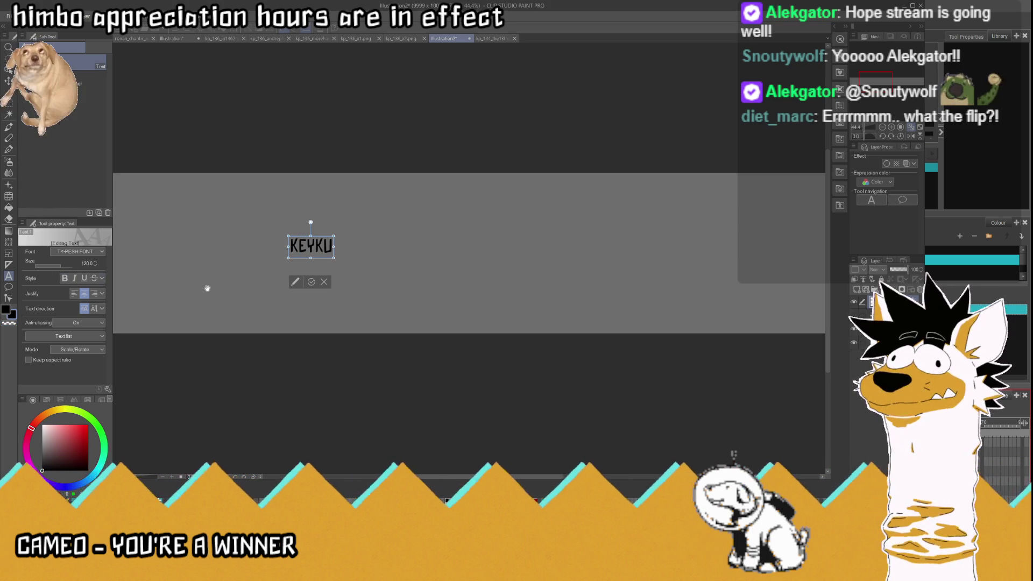
type("BAD")
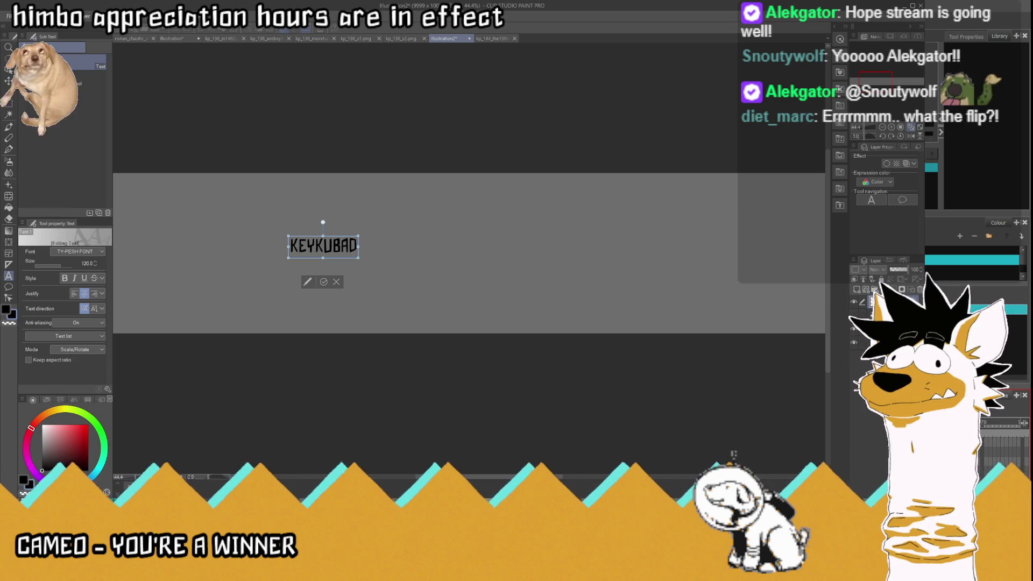
type("!")
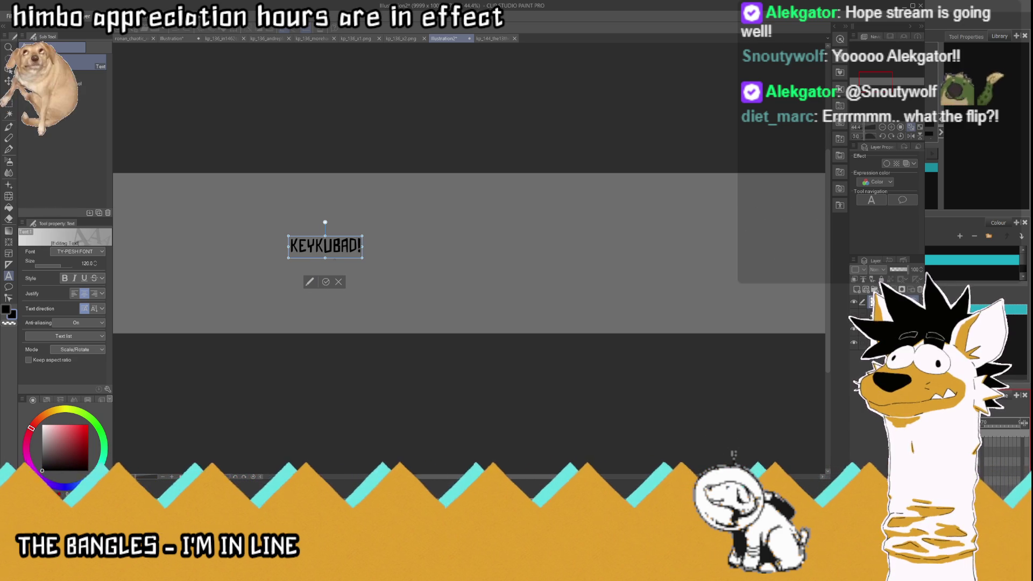
Step: Select all the KEYKUBAD! text, make it white, and commit it
key("ctrl+a")
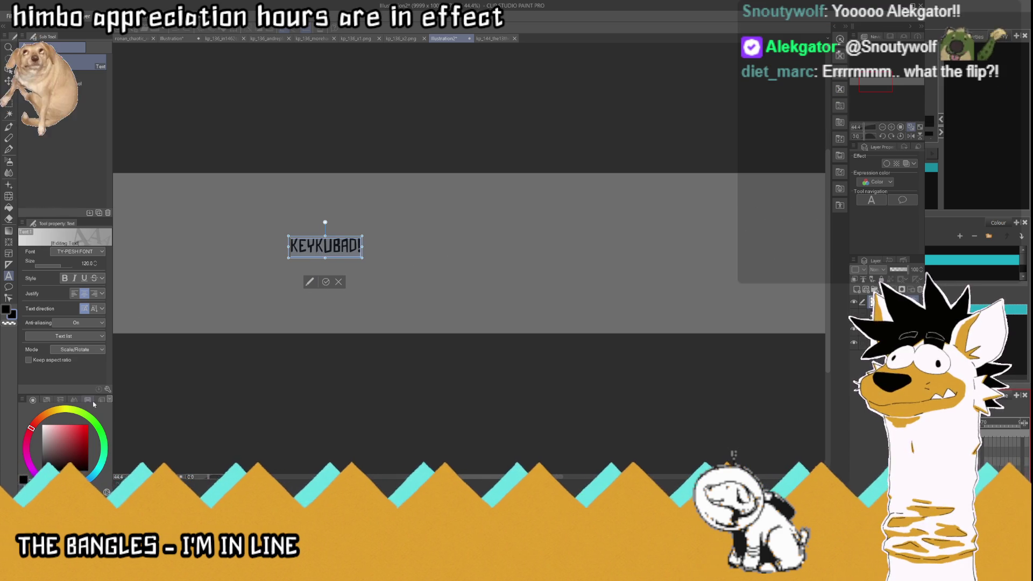
left_click(12, 315)
left_click(325, 282)
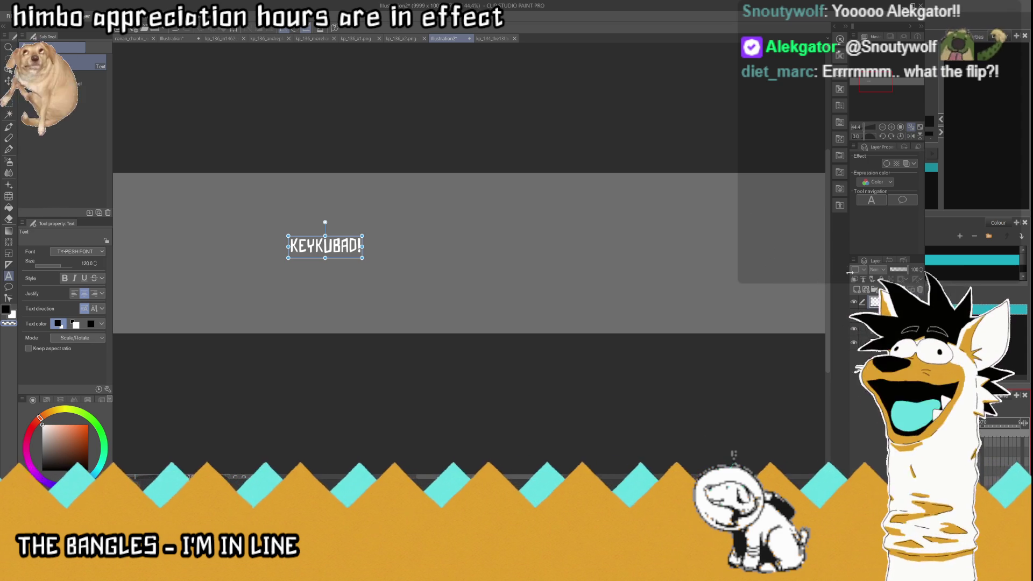
scroll(345, 246, "up", 2)
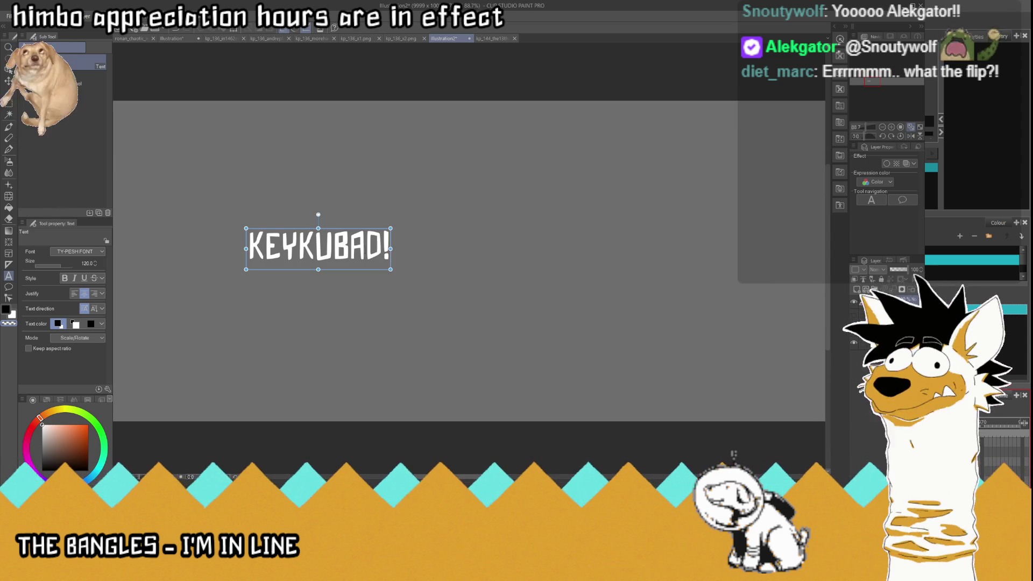
scroll(352, 249, "up", 2)
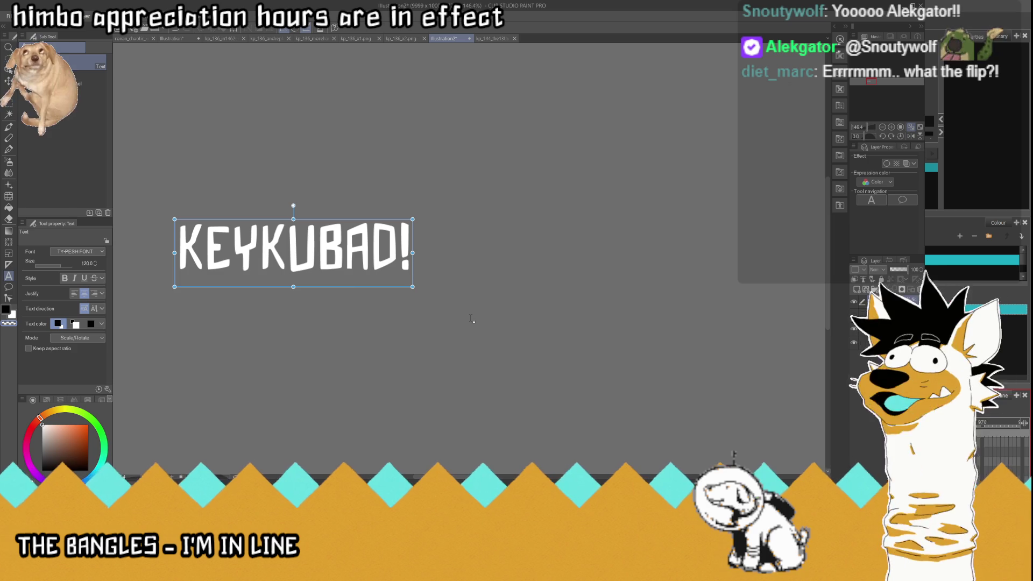
left_click(393, 261)
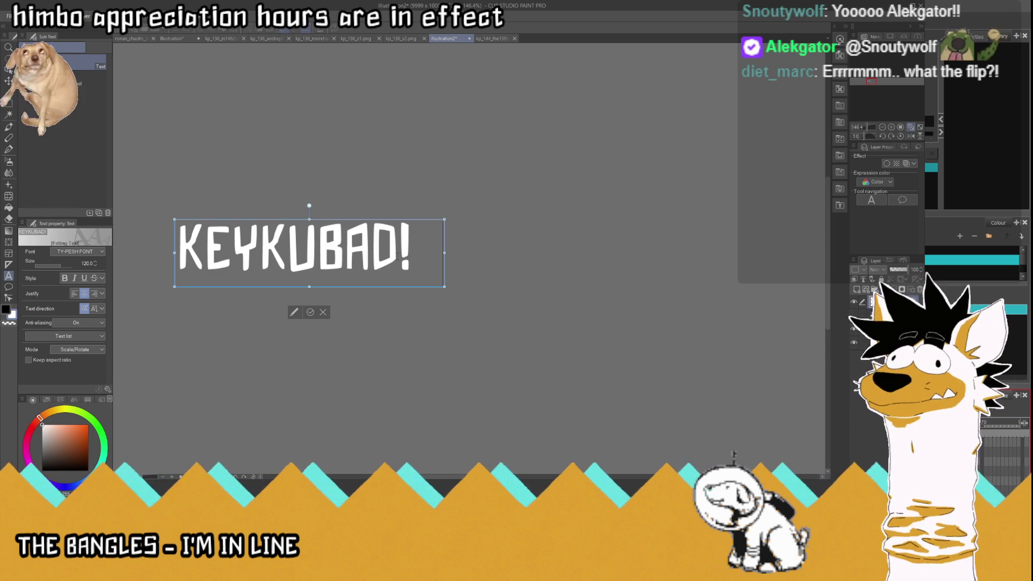
Step: Add a ^ character to the text and move it above the U
type("^")
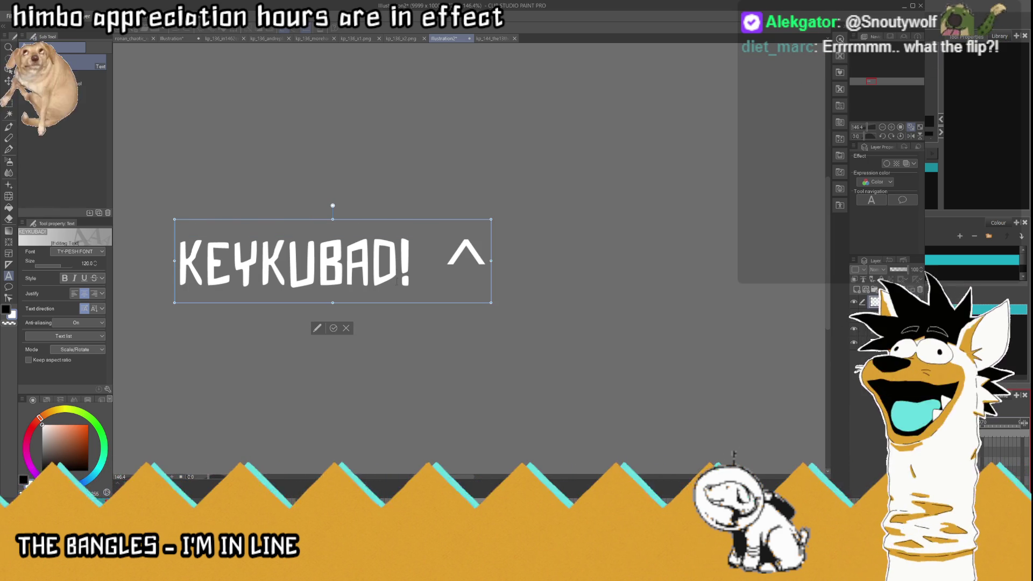
left_click(333, 328)
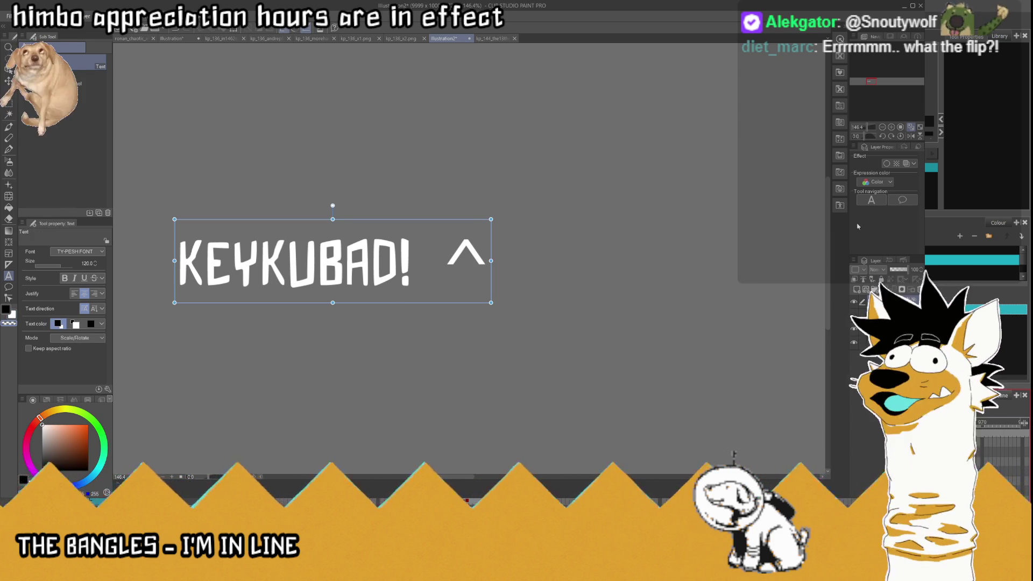
key("m")
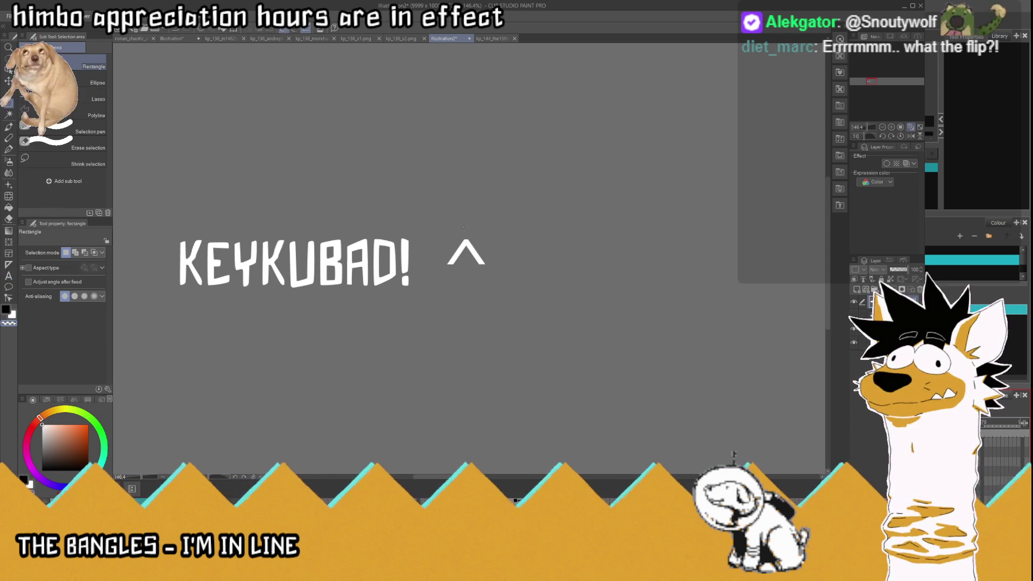
left_click_drag(440, 225, 536, 304)
key("k")
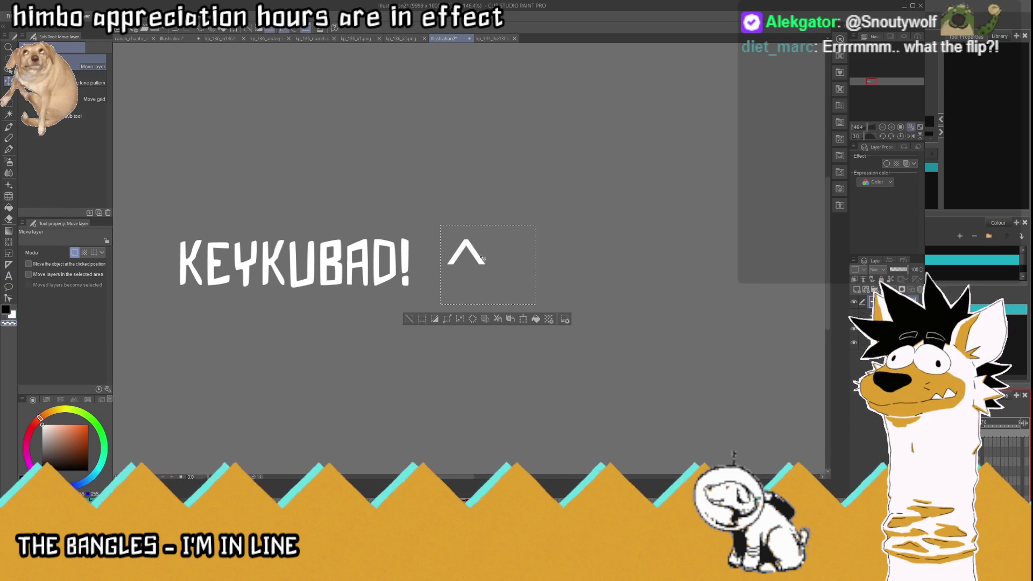
left_click_drag(486, 258, 312, 228)
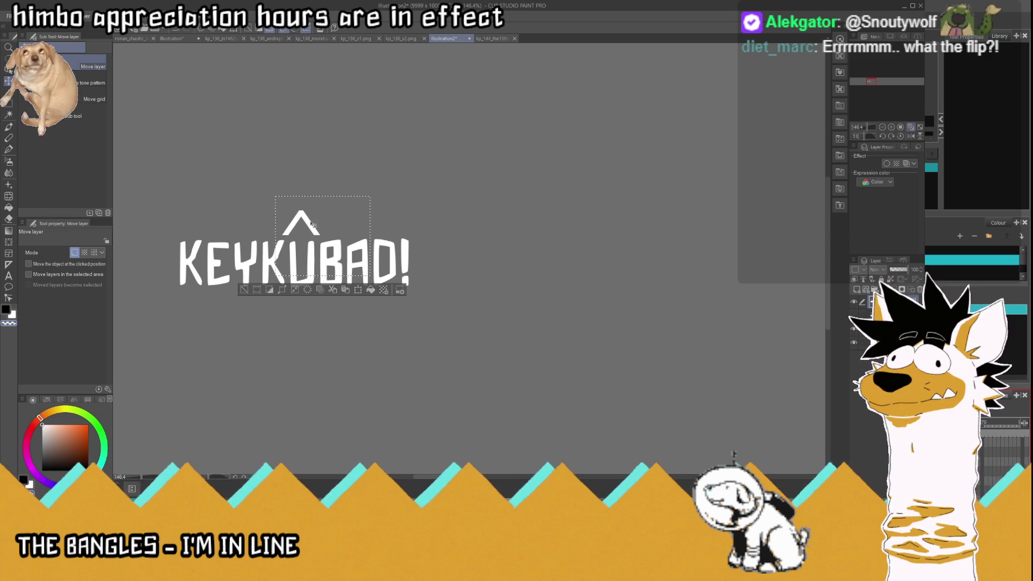
Step: Scale the ^ down to 48% and settle it onto the U
key("ctrl+t")
left_click_drag(312, 227, 311, 244)
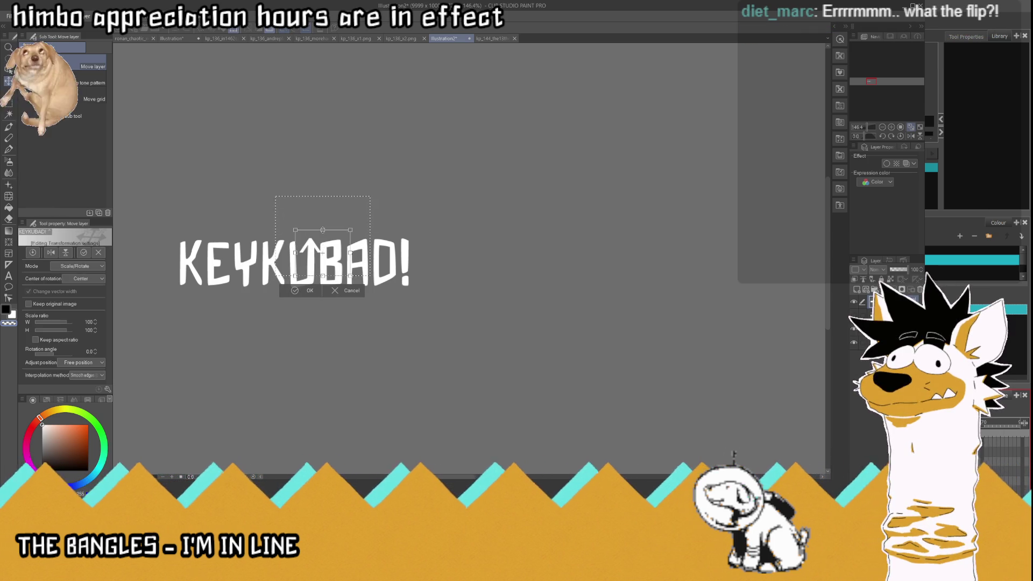
mouse_move(350, 275)
left_mouse_down()
mouse_move(327, 256)
mouse_move(348, 259)
left_mouse_up()
scroll(309, 230, "up", 2)
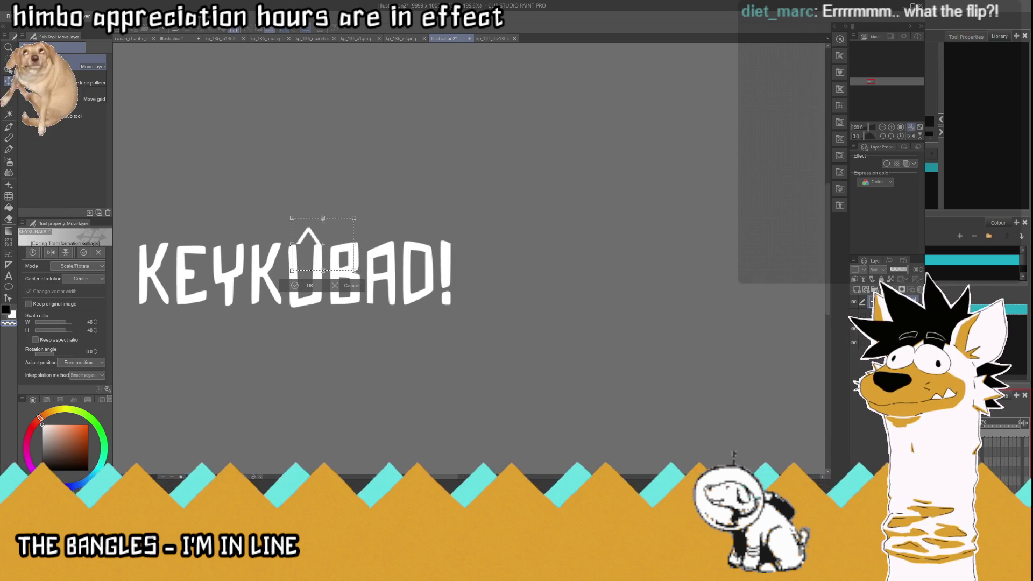
left_click_drag(310, 223, 314, 229)
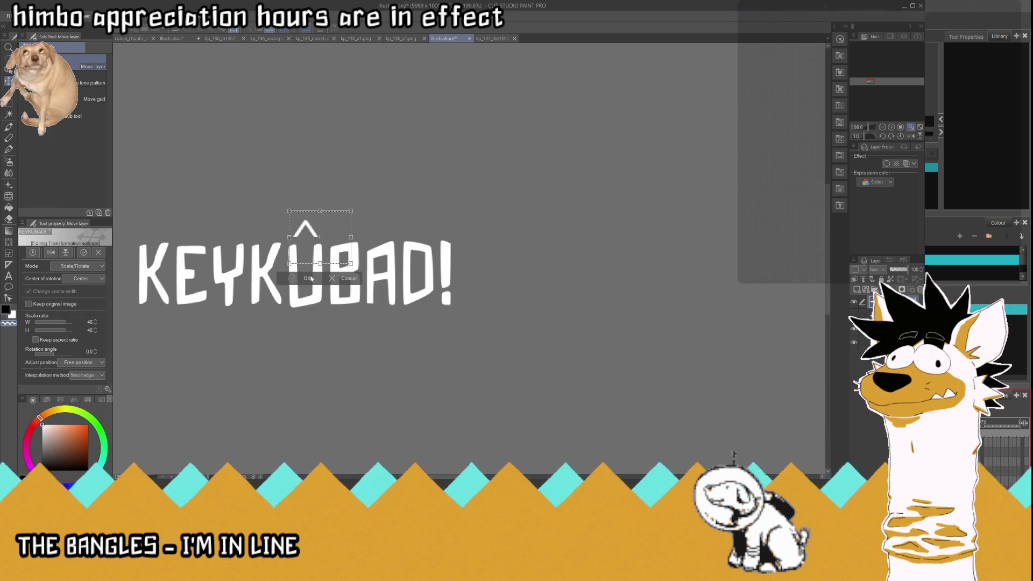
key("Return")
Step: Select the area around the ^ and turn on the layer's Border effect
key("m")
left_click_drag(287, 212, 336, 240)
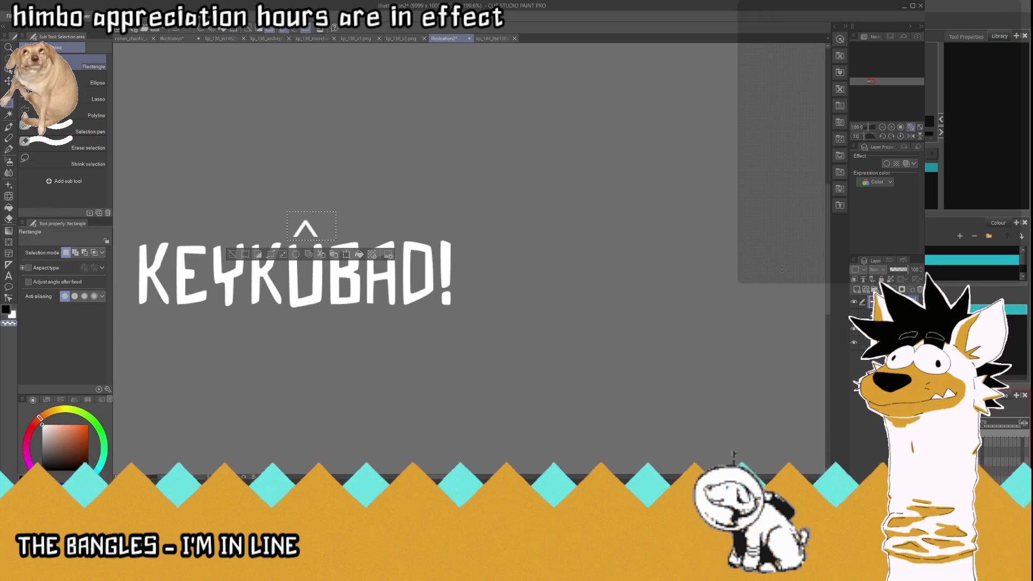
left_click(886, 163)
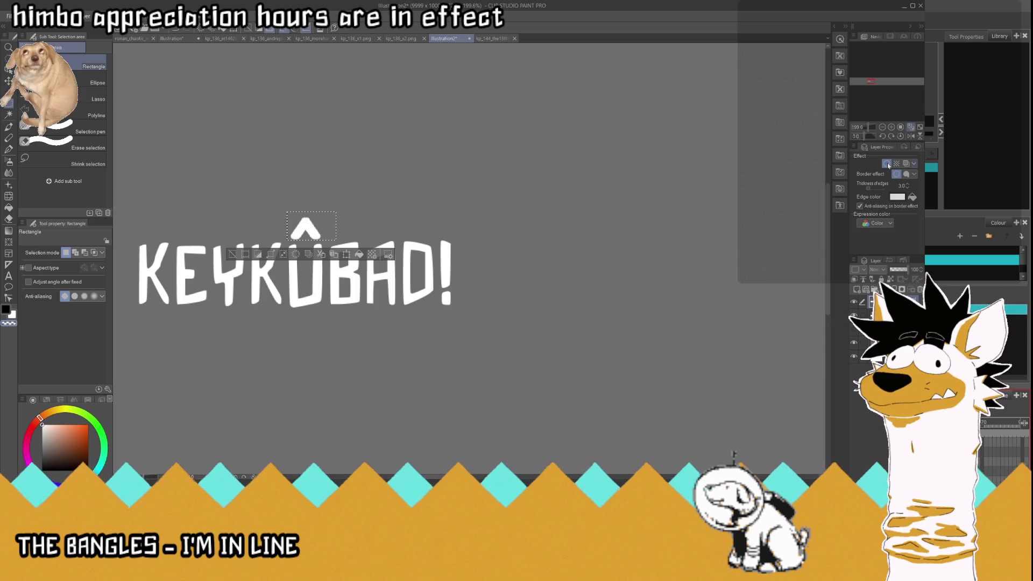
Step: Deselect and give KEYKÛBAD! a black border of thickness 10
left_click(907, 188)
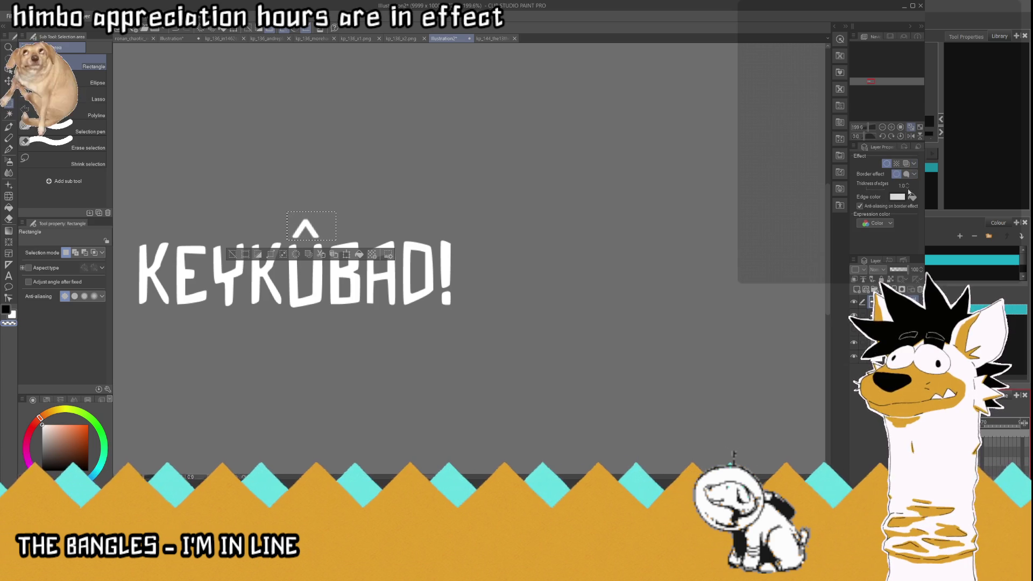
key("ctrl+d")
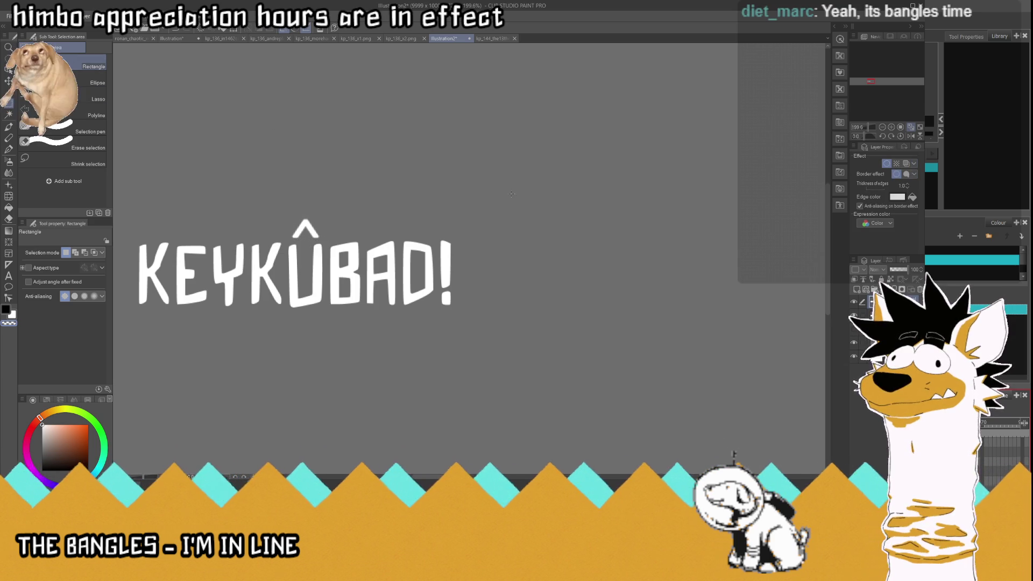
key("ctrl+minus")
scroll(301, 215, "up", 2)
scroll(298, 219, "up", 2)
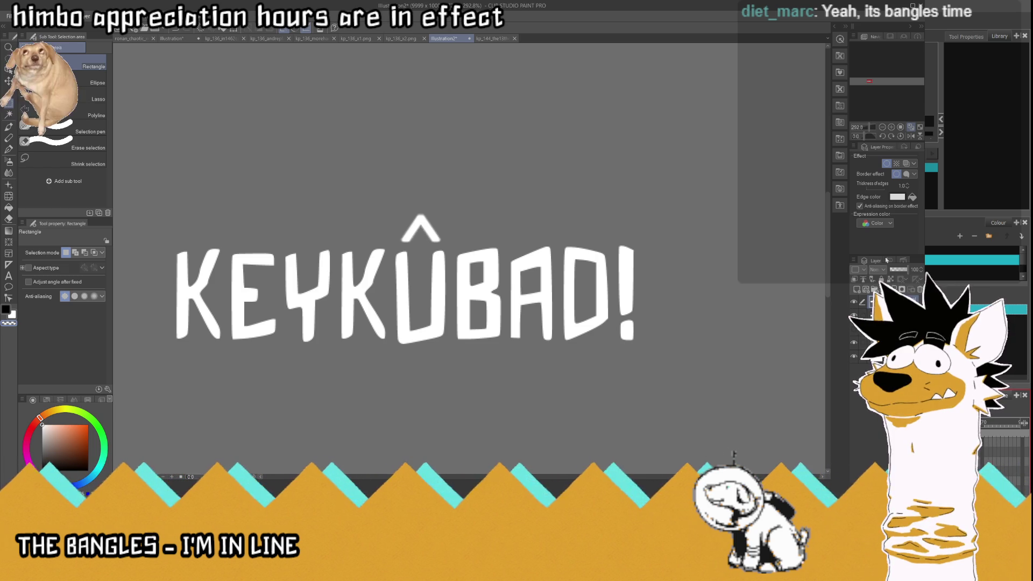
key("ctrl+z")
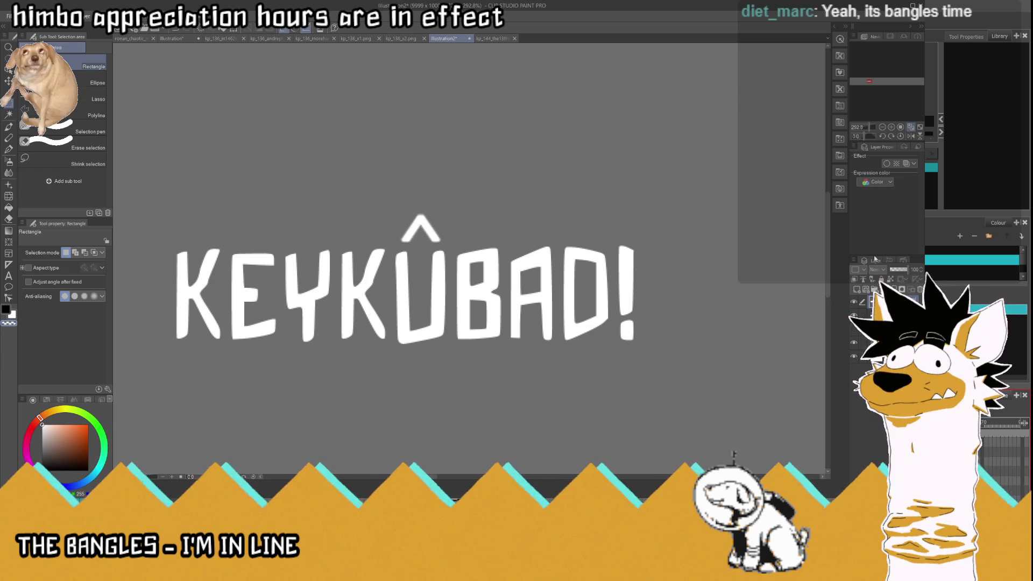
key("ctrl+y")
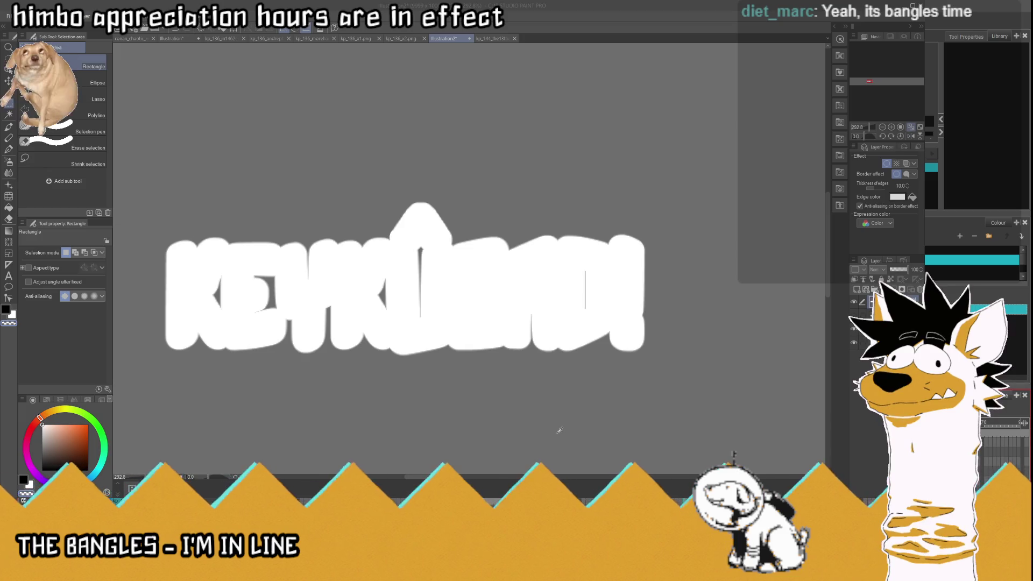
key("ctrl+z")
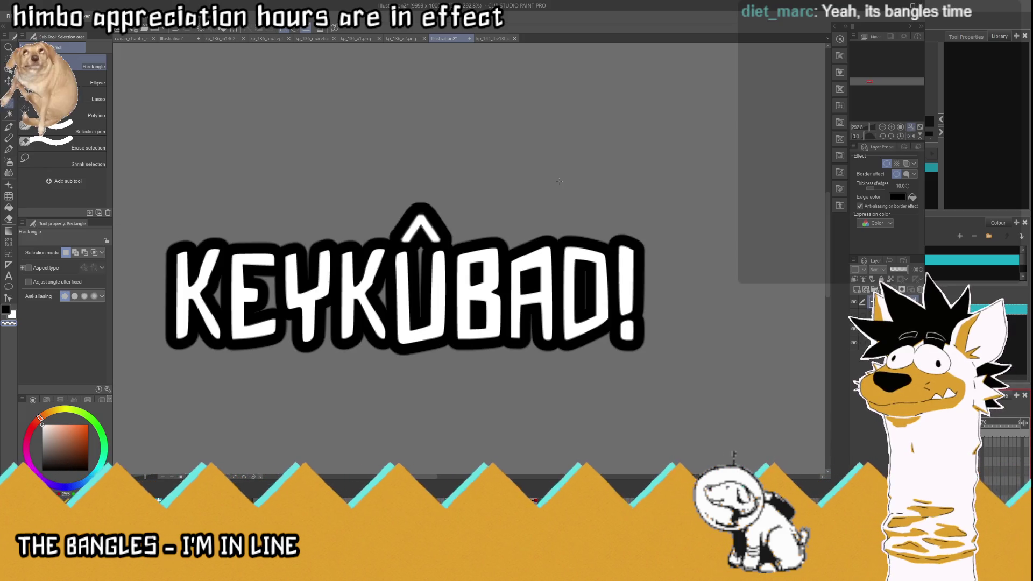
scroll(559, 181, "down", 3)
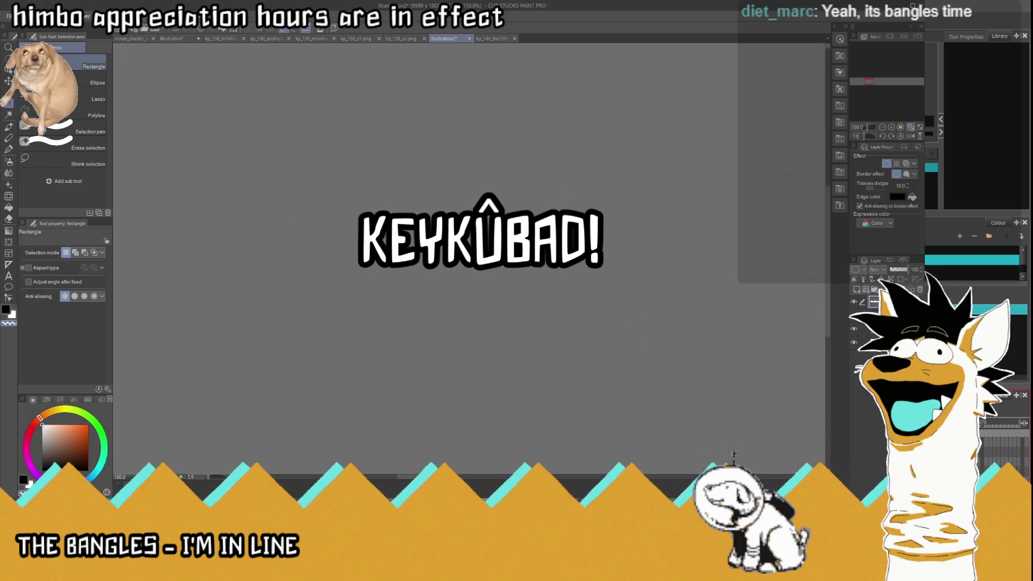
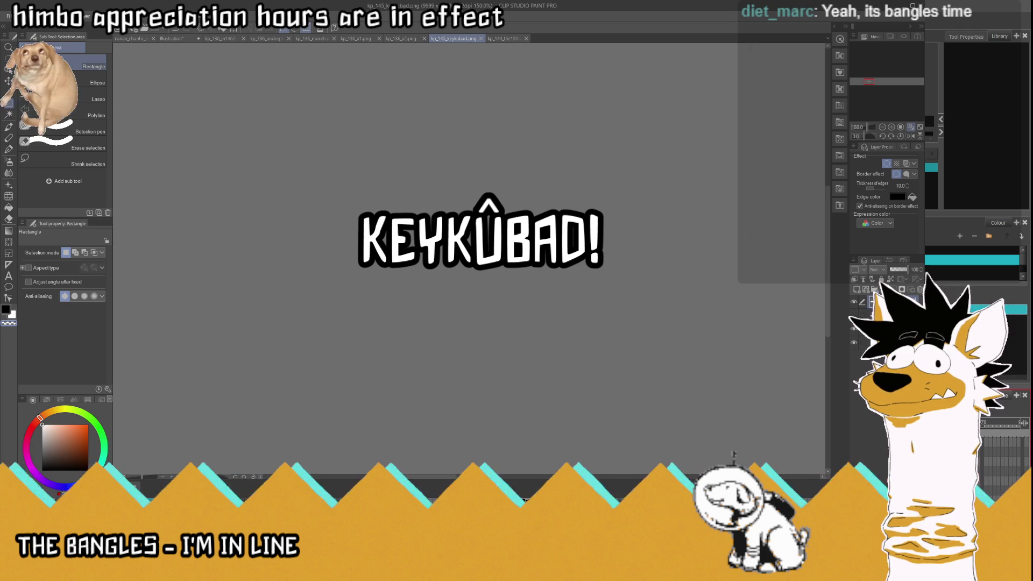
Step: Hide the KEYKÛBAD! layer and add a white 'THE FIRST!' text title
key("ctrl+0")
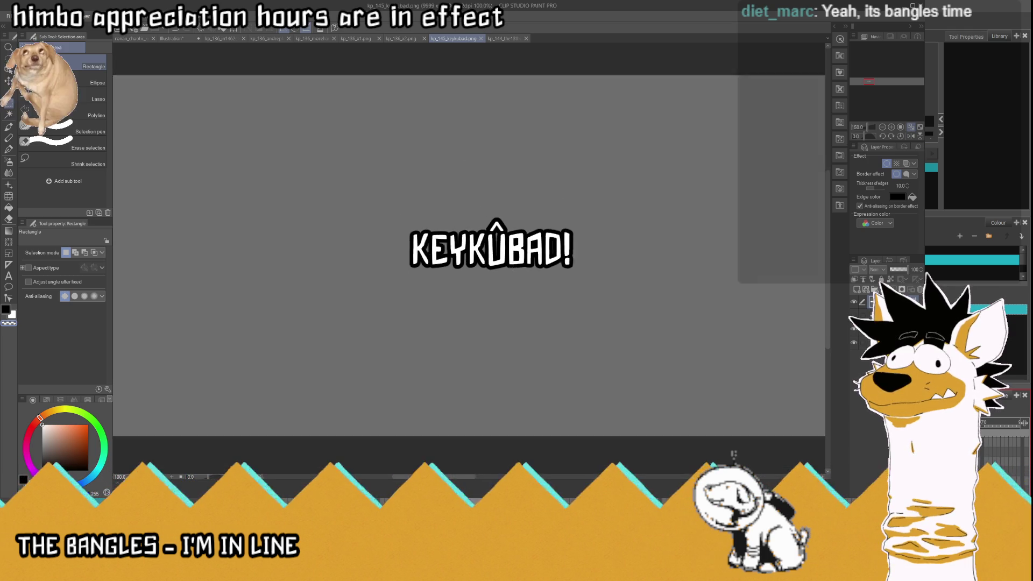
left_click(854, 302)
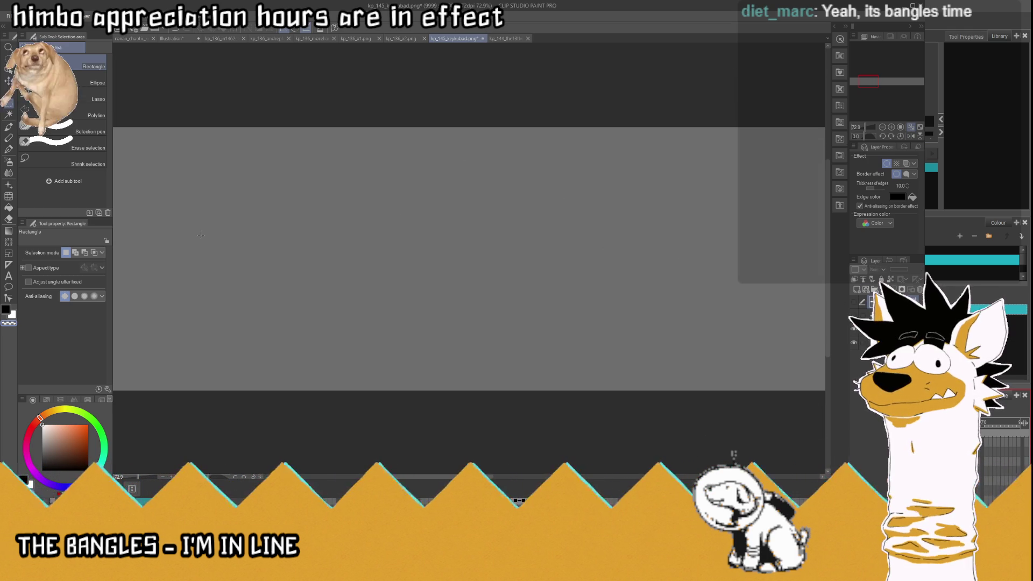
left_click(9, 275)
left_click(347, 189)
type("THE FIRST")
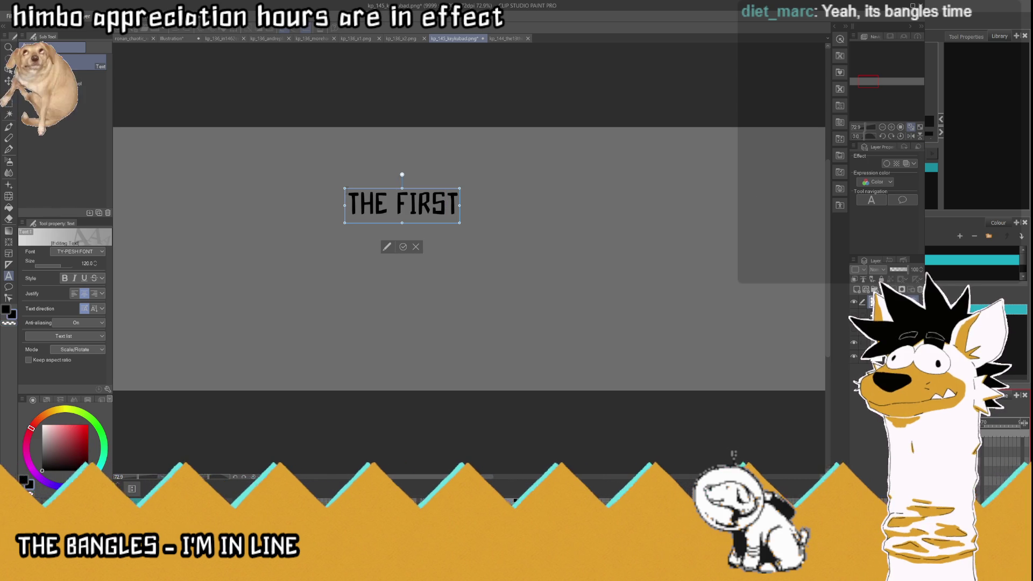
type("!")
left_click_drag(347, 204, 598, 234)
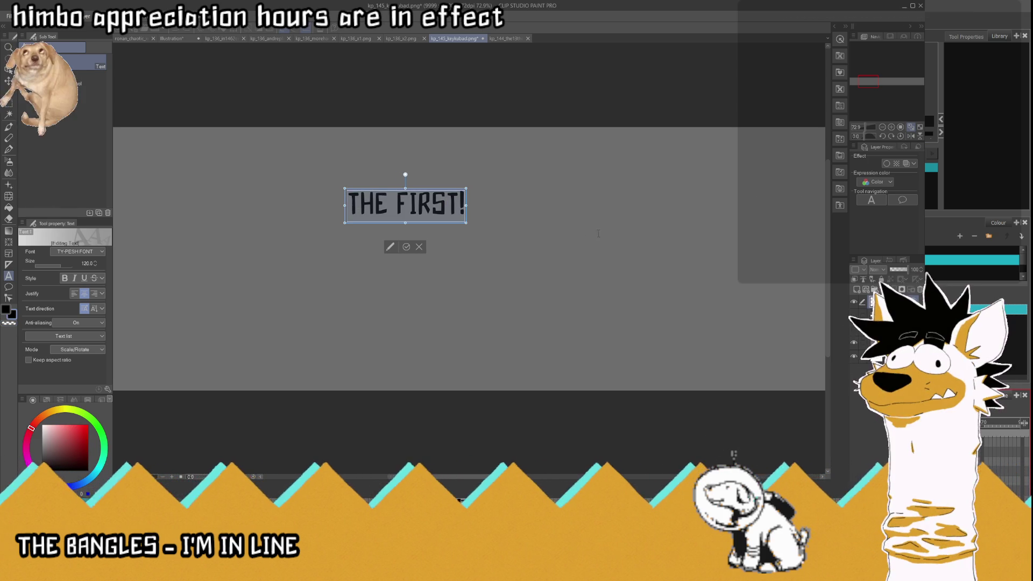
left_click_drag(47, 445, 41, 425)
left_click(406, 246)
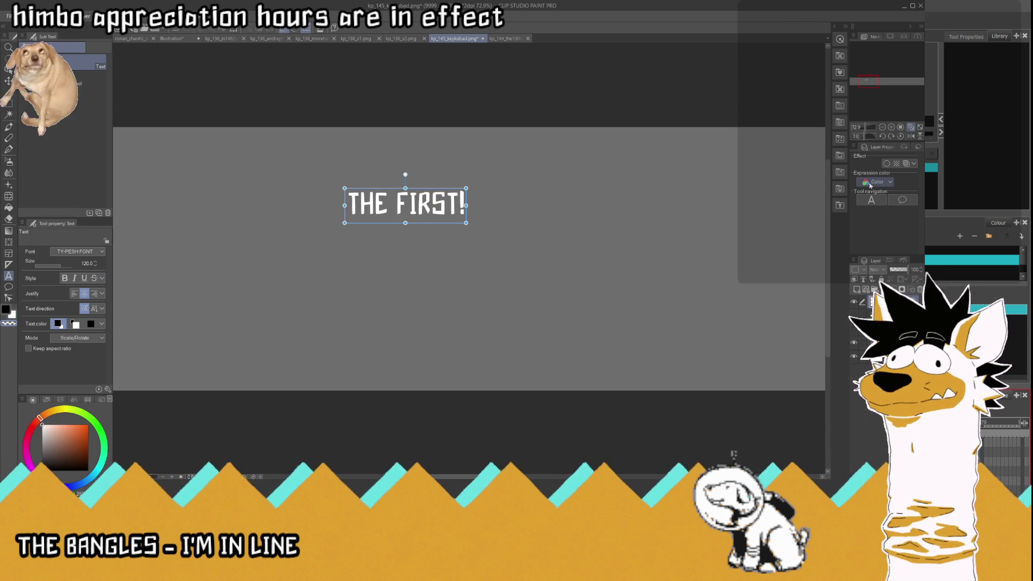
Step: Give 'THE FIRST!' a black Border effect at thickness 10, then copy it to a new canvas
left_click(887, 164)
left_click(903, 186)
left_click_drag(903, 186, 930, 188)
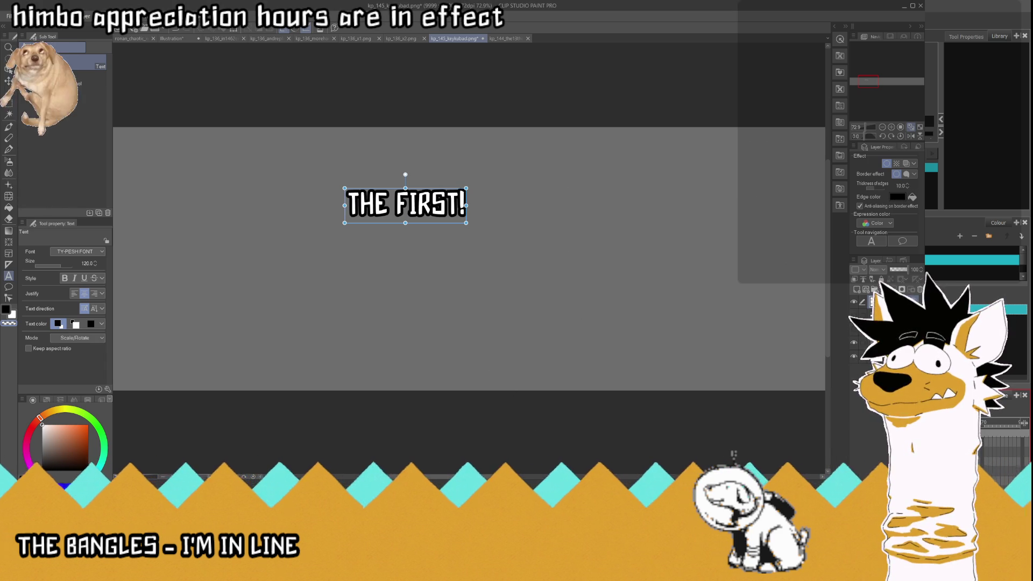
key("Escape")
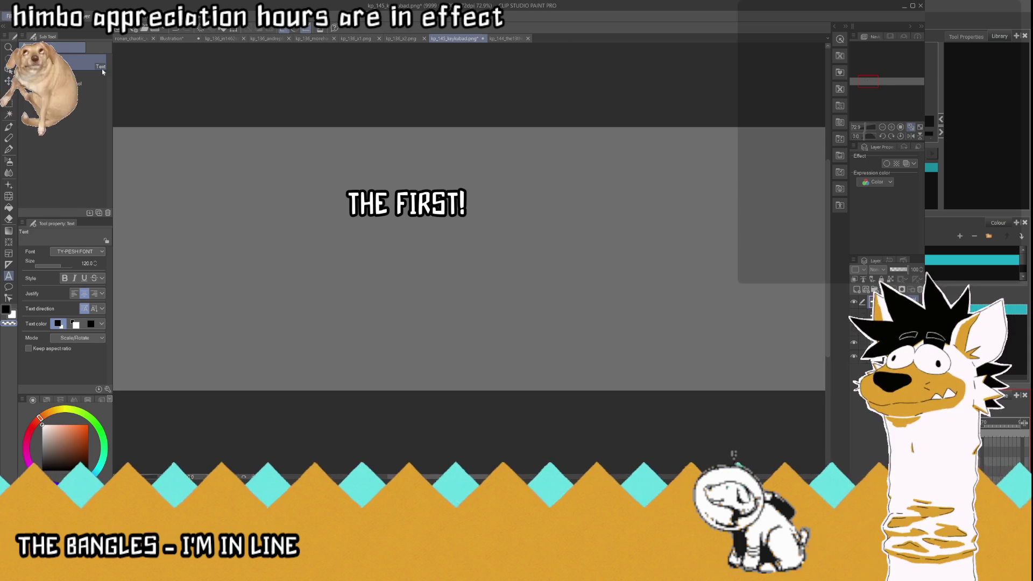
key("ctrl+n")
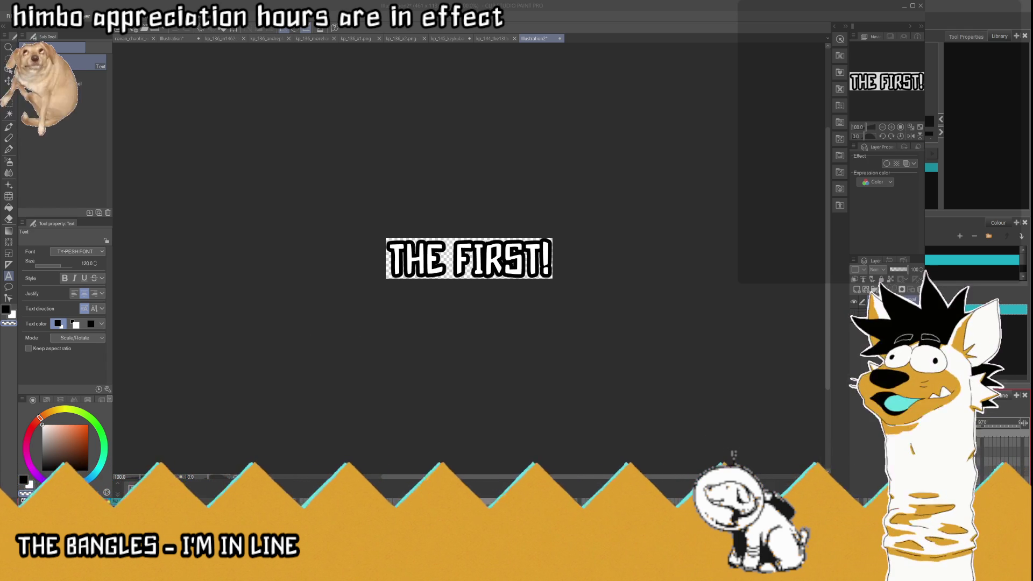
Step: Flip through the open tabs, close the untitled title copy, and return to kp_145_keykubad.png
left_click(445, 40)
left_click(507, 39)
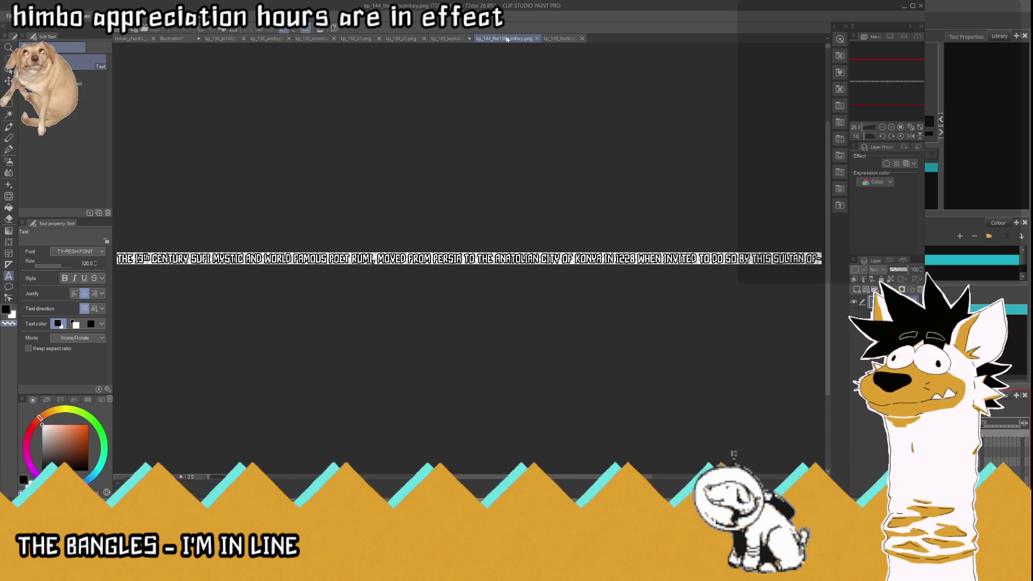
left_click(453, 42)
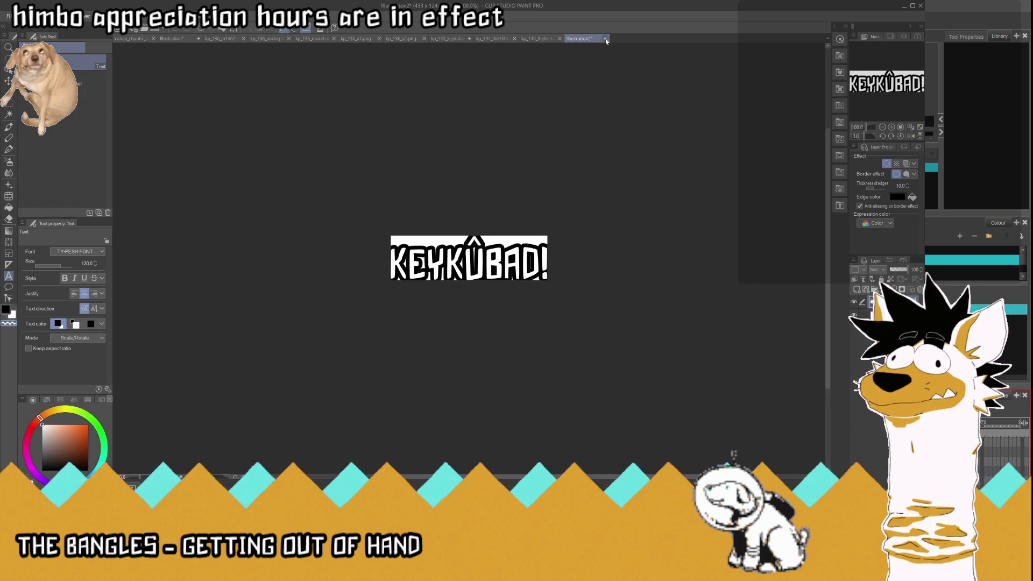
key("ctrl+w")
left_click(400, 38)
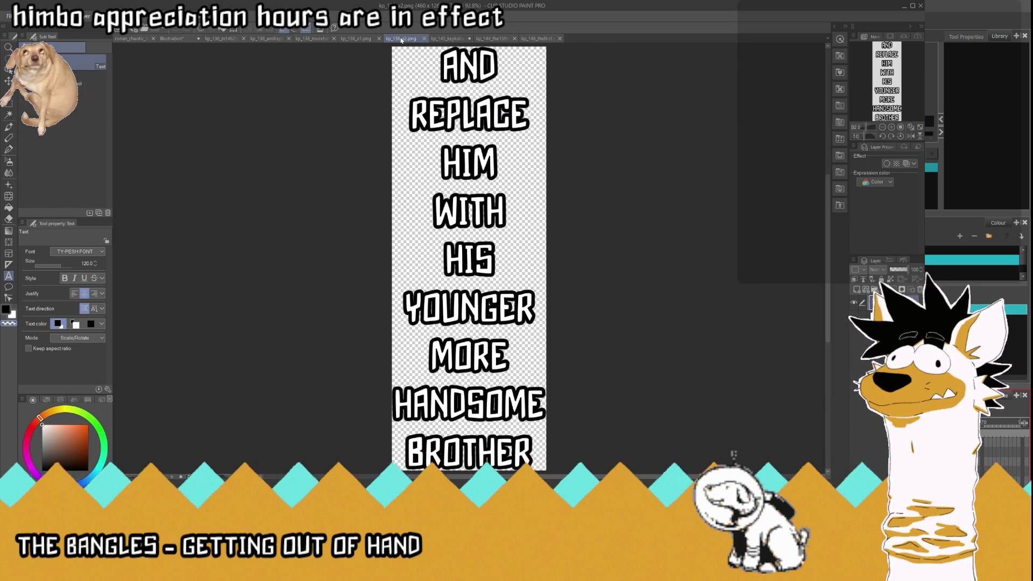
left_click(449, 39)
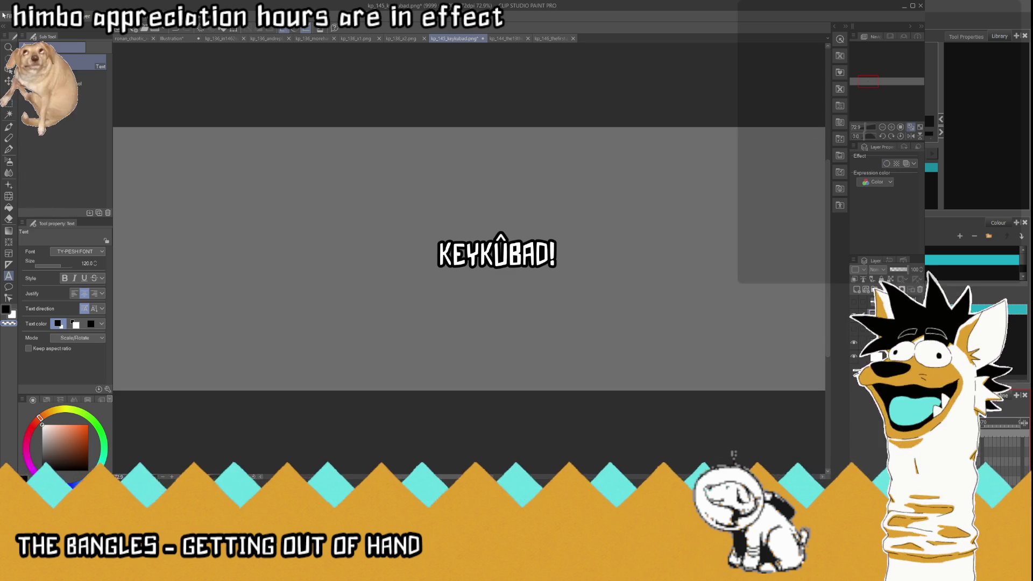
Step: Copy KEYKÛBAD! to a new canvas without the Paper layer and save it as kp_145_keykubad.png
key("ctrl+alt+n")
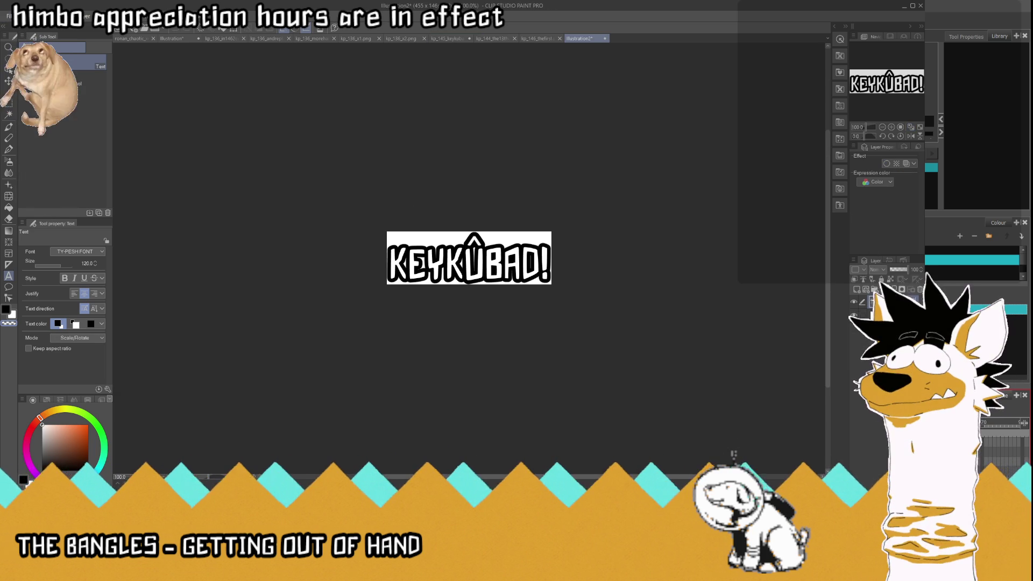
left_click(853, 312)
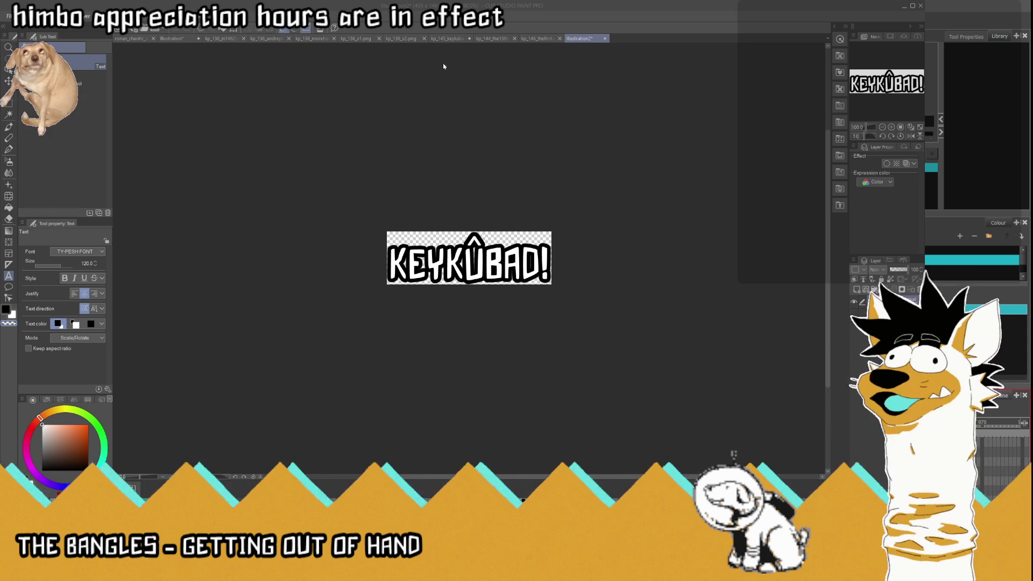
left_click(466, 39)
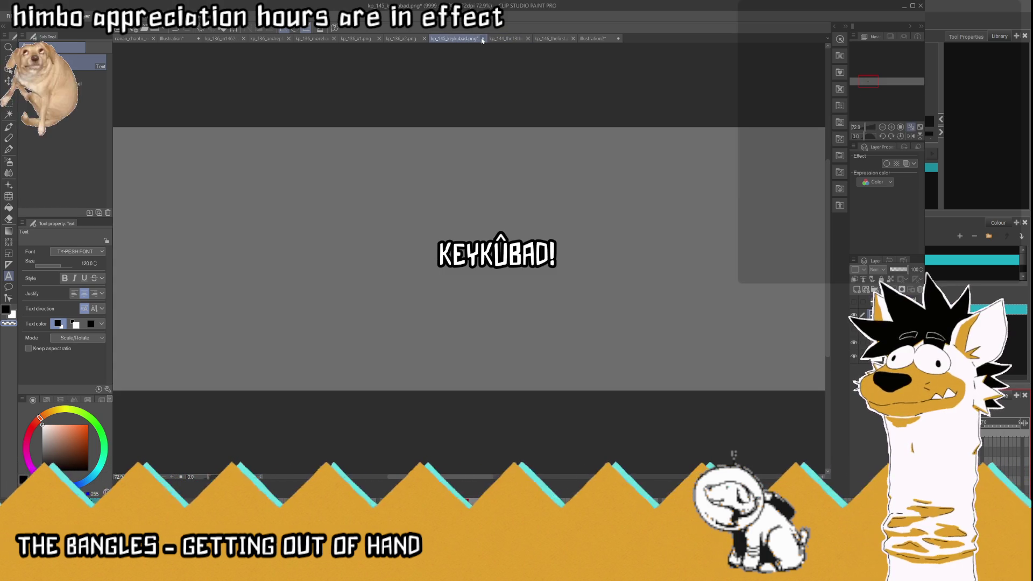
key("ctrl+w")
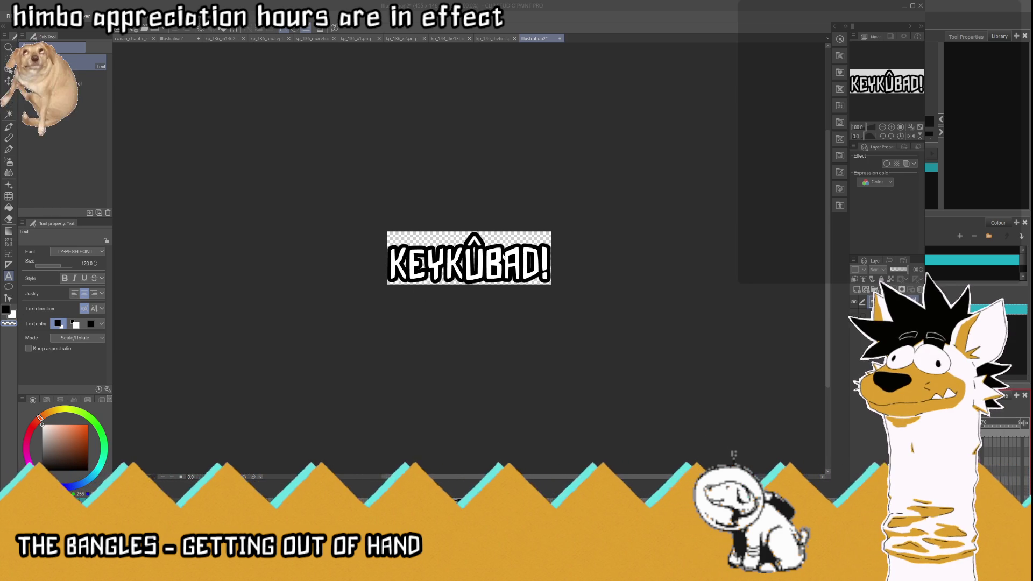
key("Return")
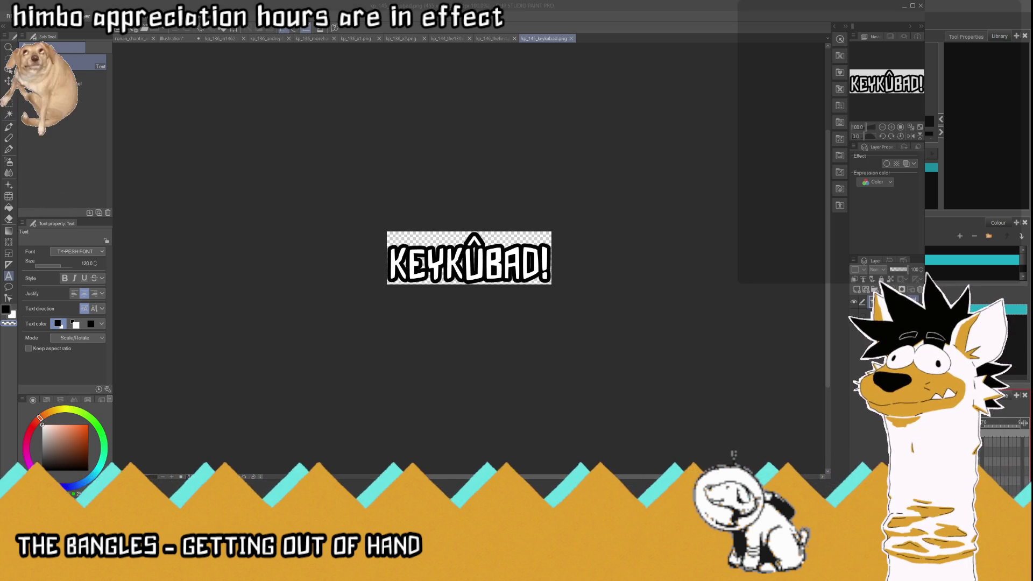
key("alt+Tab")
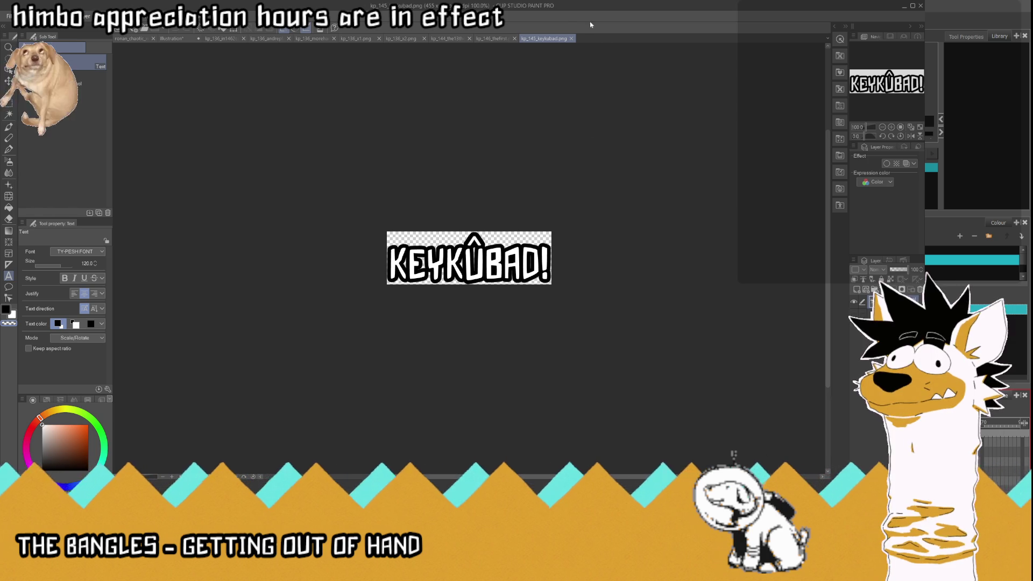
Step: Close the seven finished caption documents, from kp_145_keykubad.png to 'and replace him'
left_click(571, 39)
left_click(521, 39)
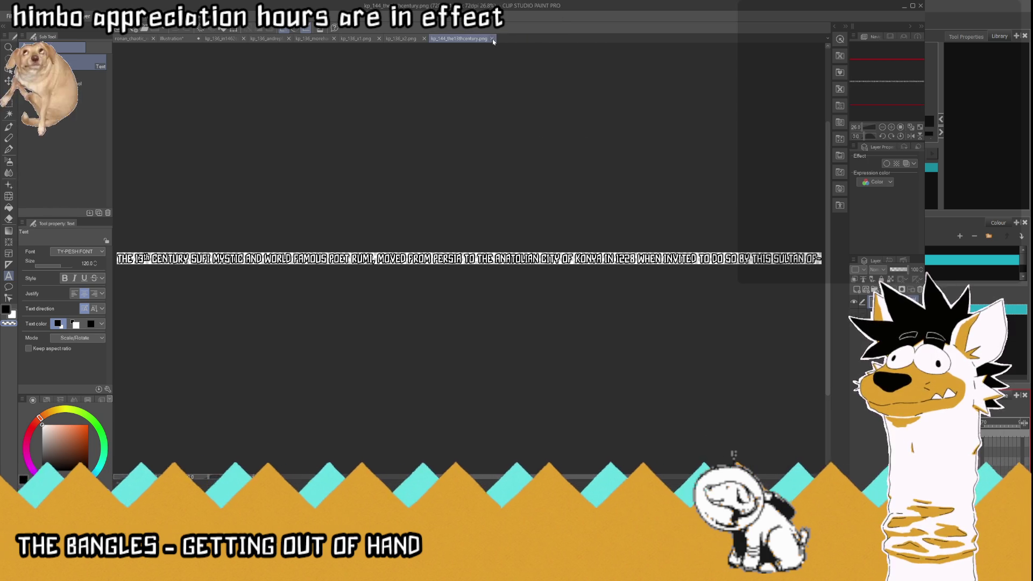
left_click(469, 38)
left_click(425, 39)
left_click(378, 39)
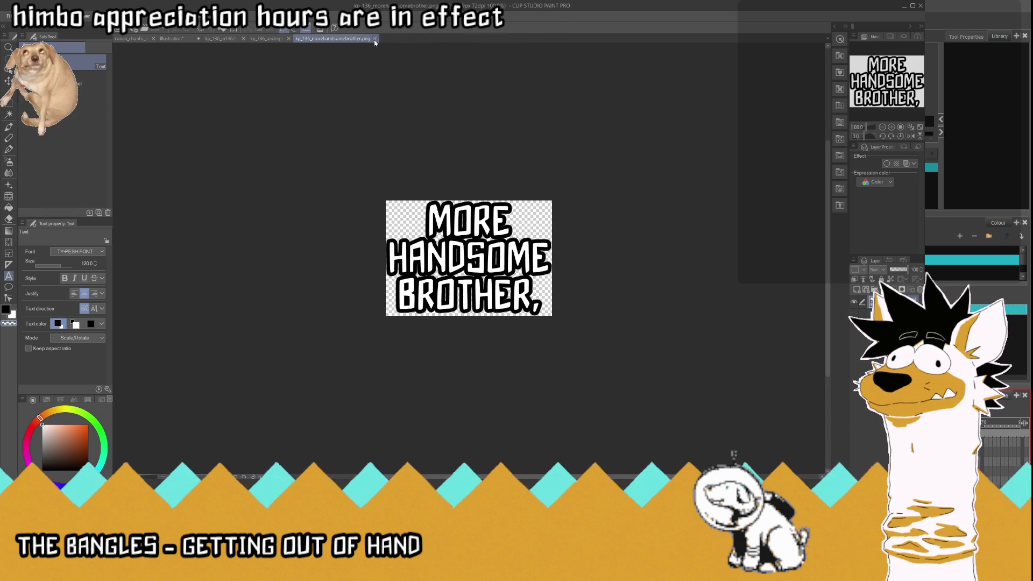
left_click(375, 38)
left_click(312, 39)
Step: Close kp_136_in1462, hide the AND REPLACE HIM… text, and type a white EVET! title
left_click(243, 39)
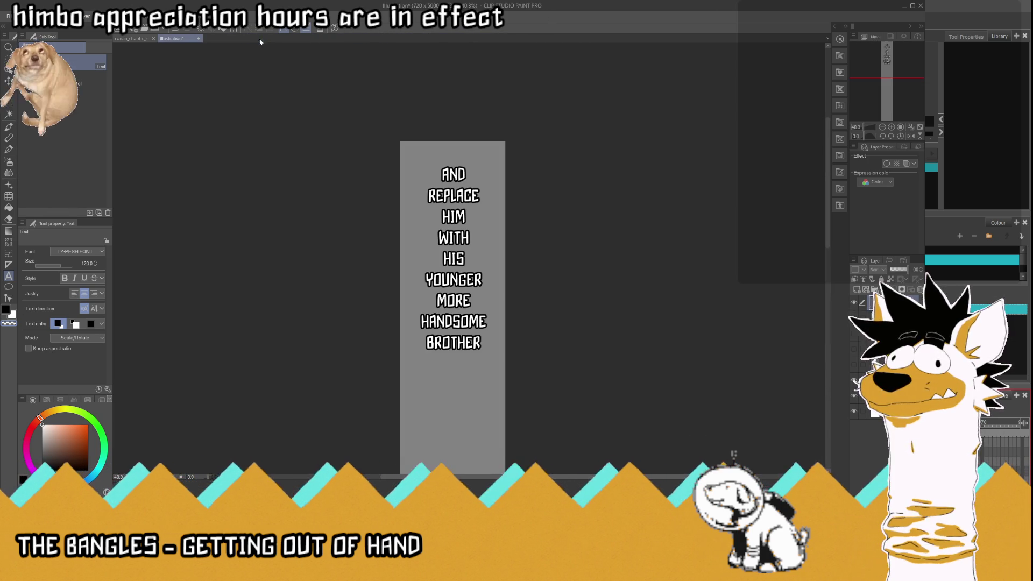
left_click(855, 302)
left_click(429, 228)
type("VERE")
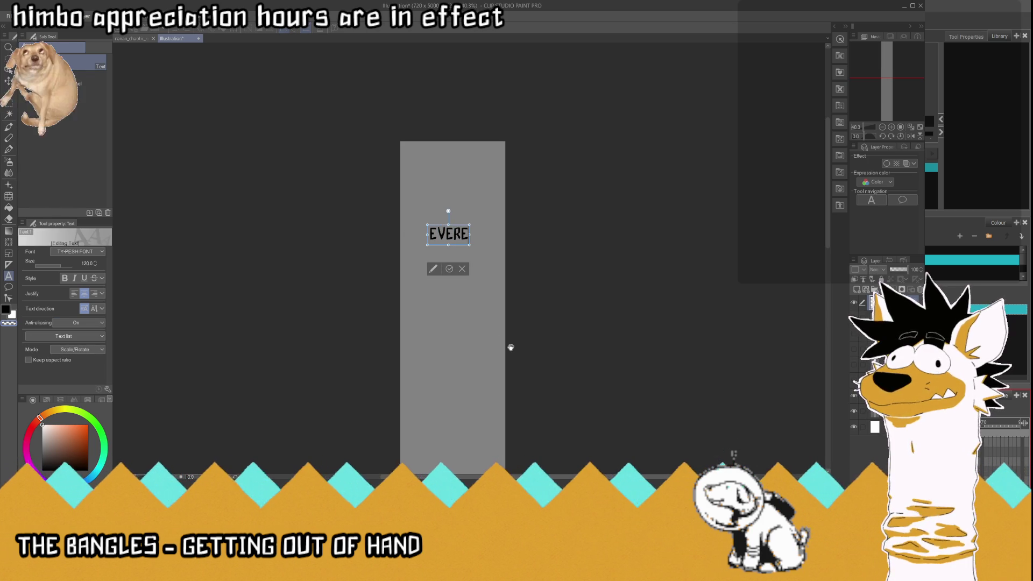
key("Return")
type("E")
key("BackSpace")
key("BackSpace")
key("BackSpace")
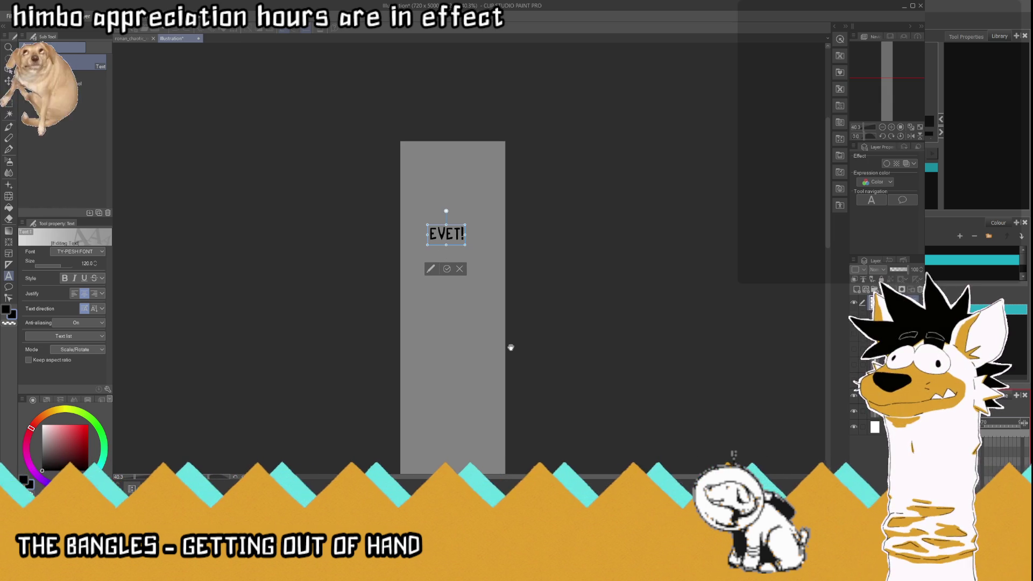
scroll(480, 270, "up", 2)
scroll(406, 241, "up", 2)
left_click_drag(380, 233, 583, 257)
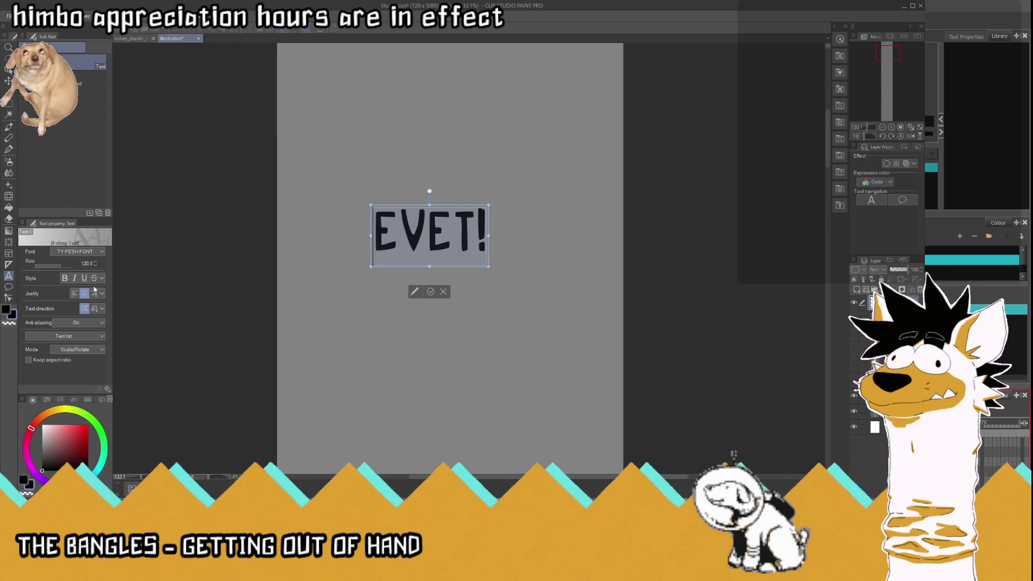
left_click(11, 314)
left_click(431, 291)
Step: Add a black Border effect of thickness 10 around EVET!
key("ctrl+plus")
left_click(887, 164)
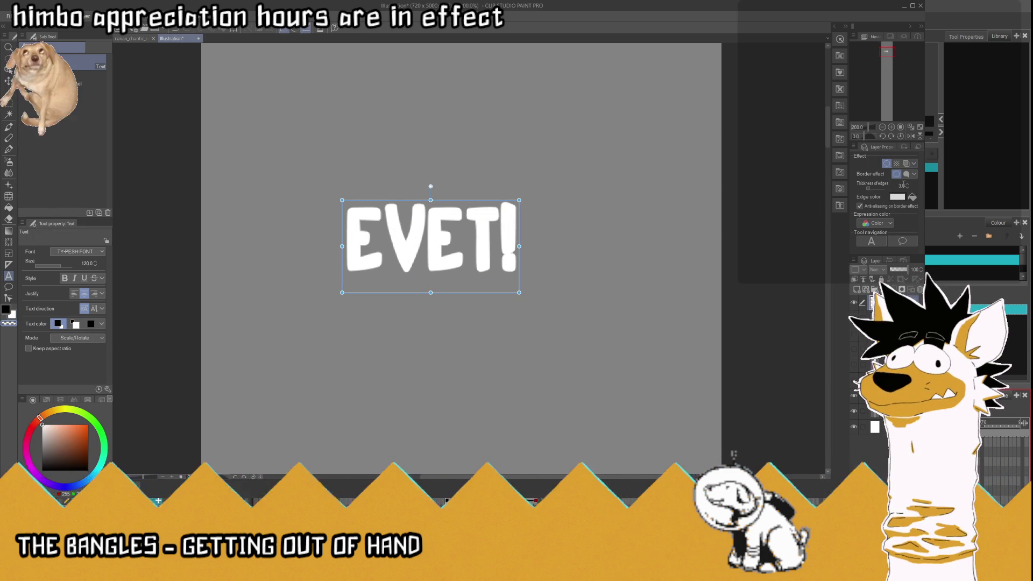
type("10")
key("Return")
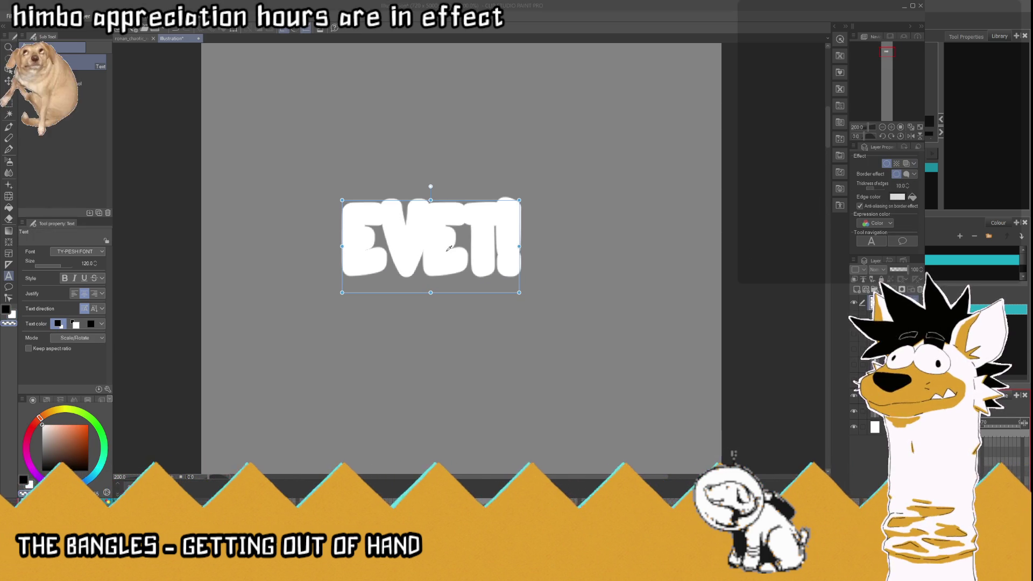
key("Return")
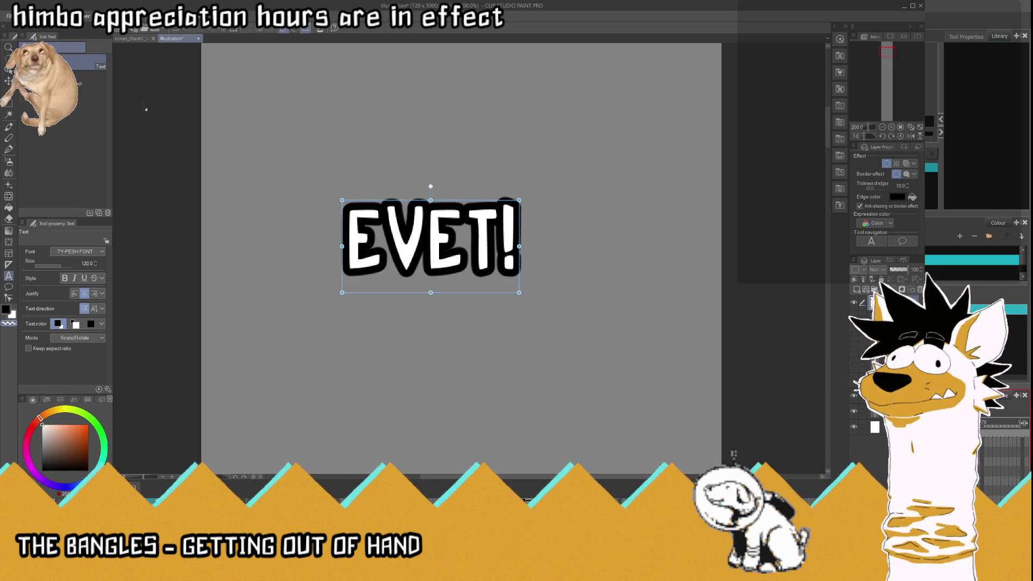
Step: Copy EVET! onto its own canvas and save it as kp_147_evet.png
key("k")
scroll(504, 215, "down", 5)
scroll(504, 215, "up", 2)
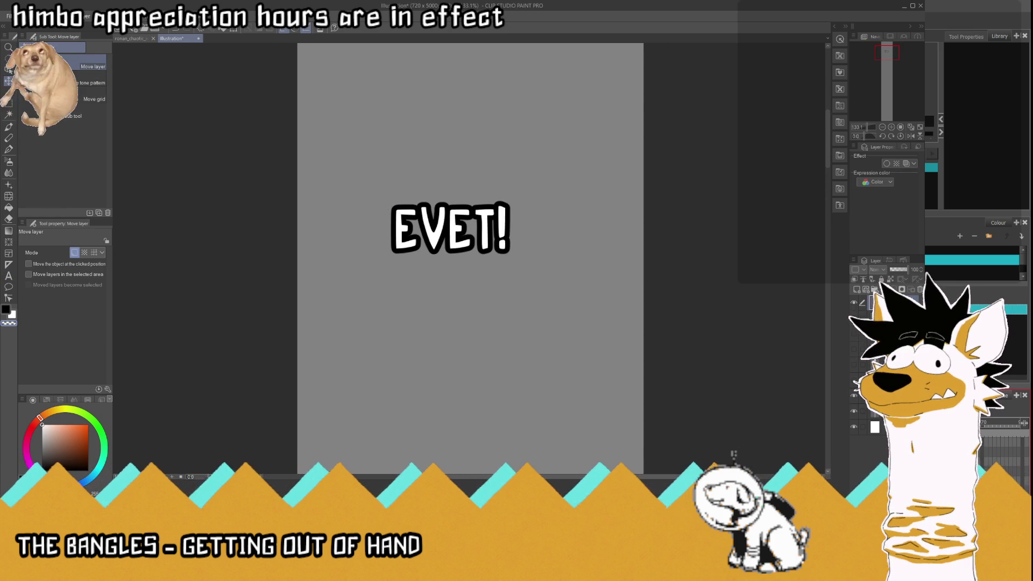
key("ctrl+alt+shift+v")
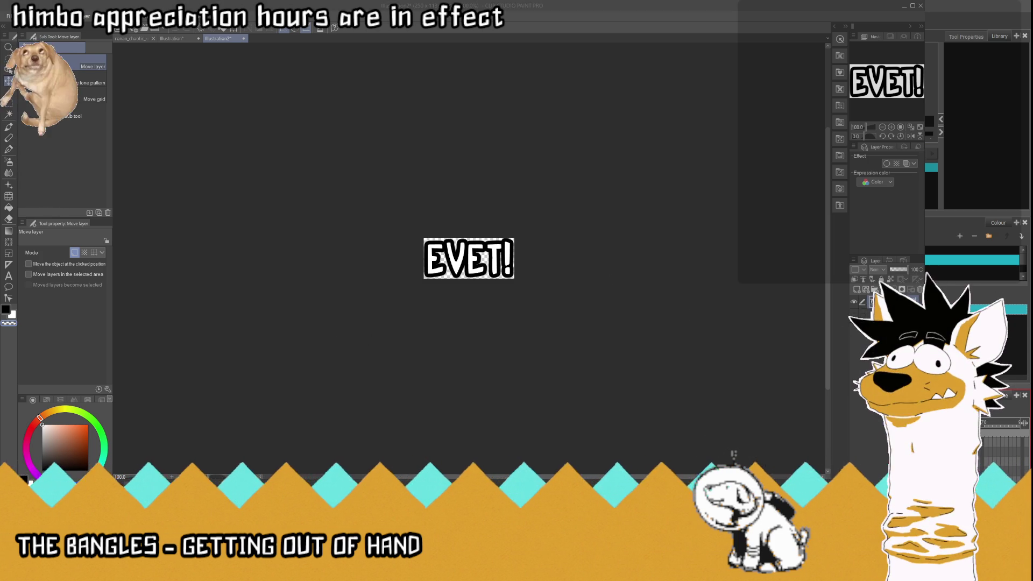
key("Return")
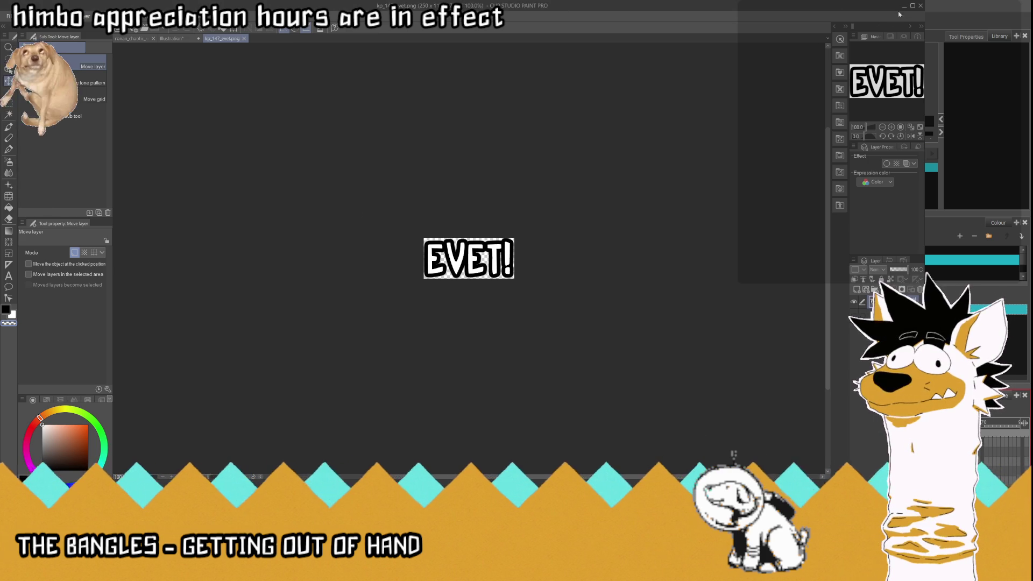
key("alt+Tab")
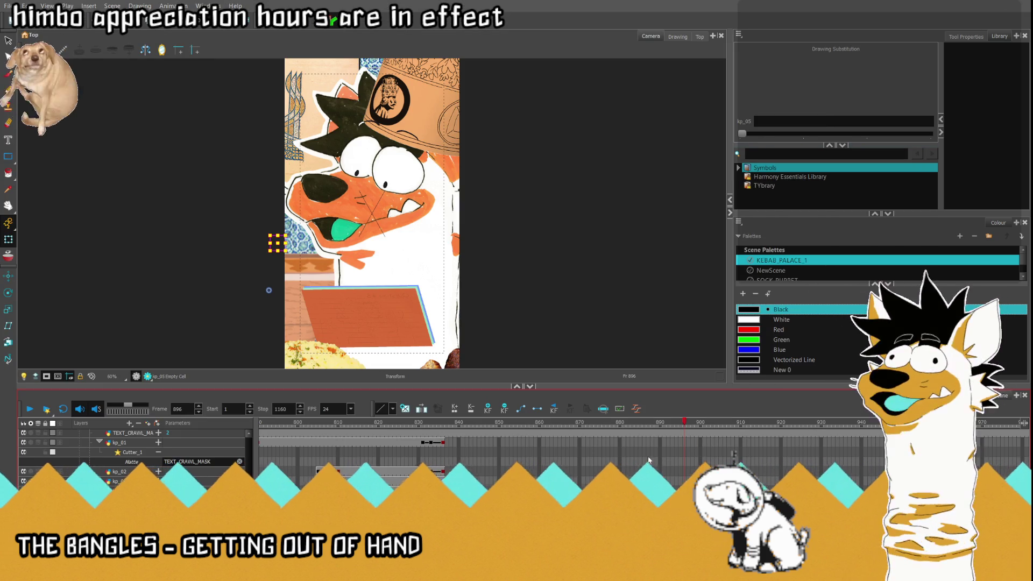
Step: Play through the captions, then park the playhead at frame 859 on the kp_01 layer
left_click(512, 424)
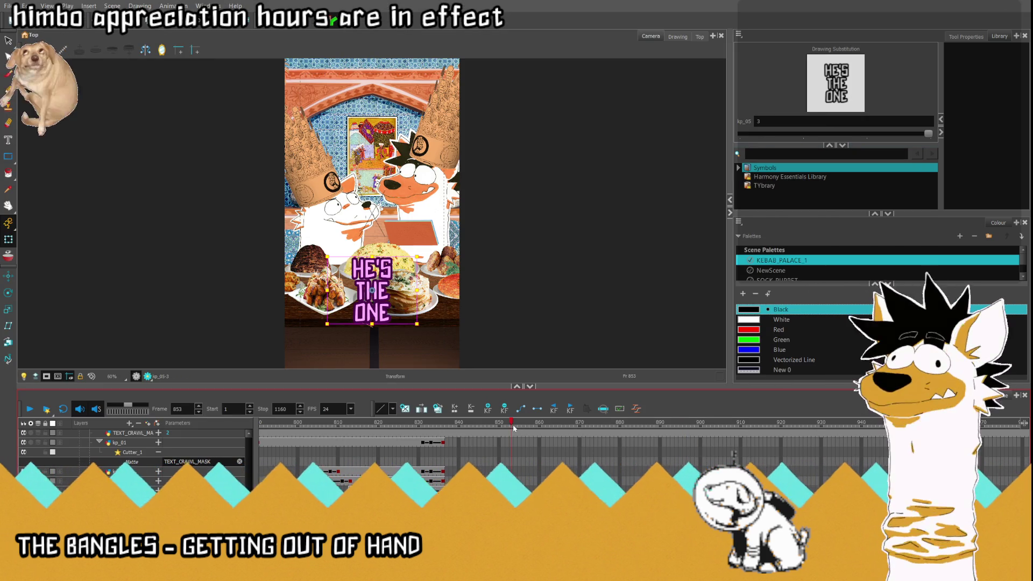
left_click_drag(510, 427, 500, 429)
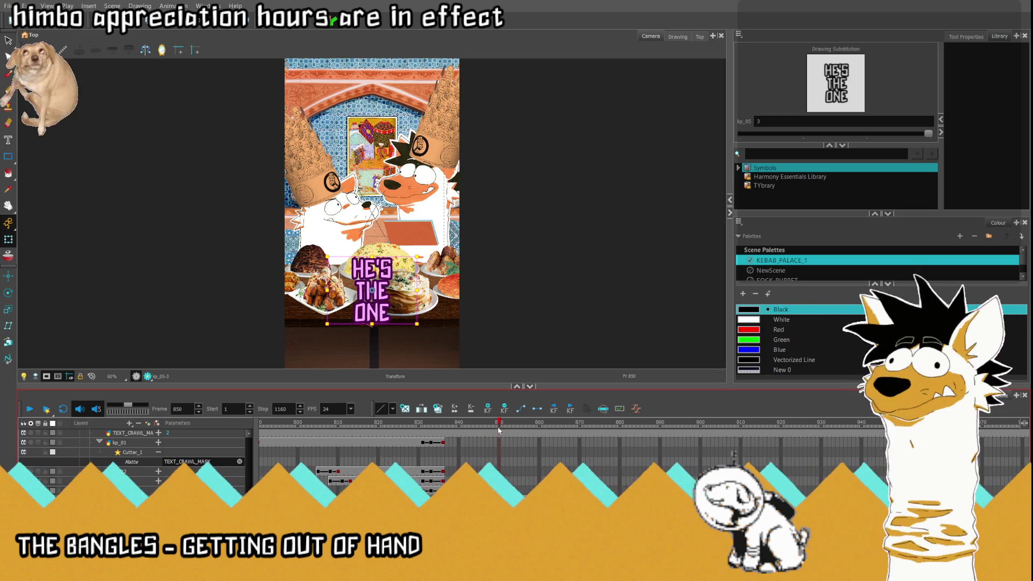
left_click(305, 425)
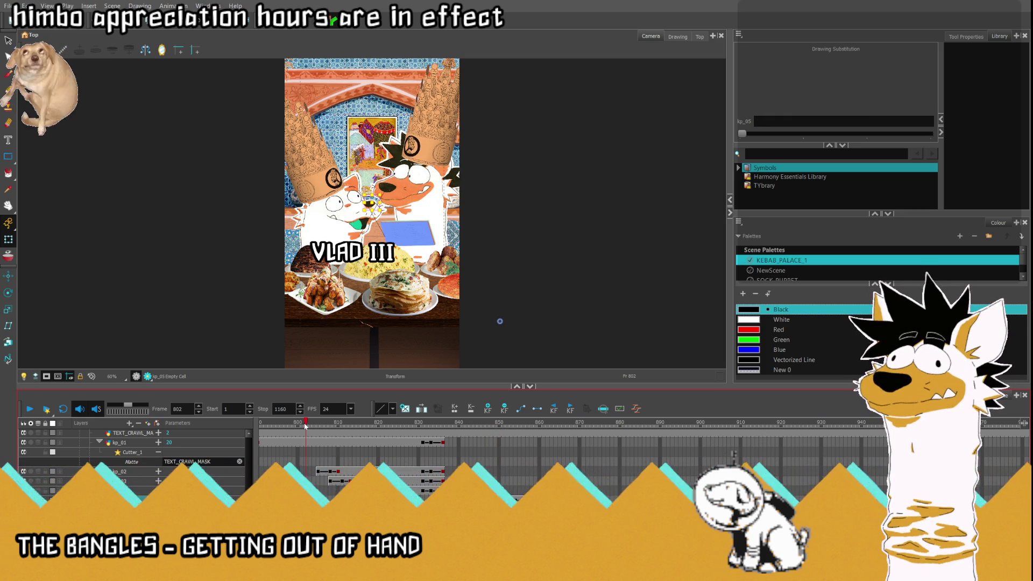
left_click(30, 409)
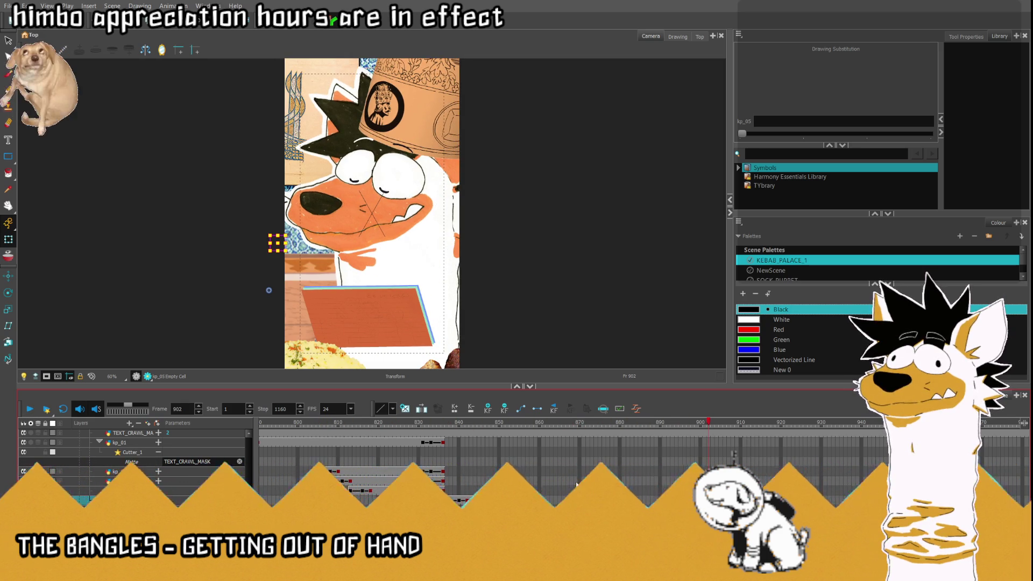
left_click(549, 443)
left_click(556, 425)
left_click_drag(556, 426, 536, 429)
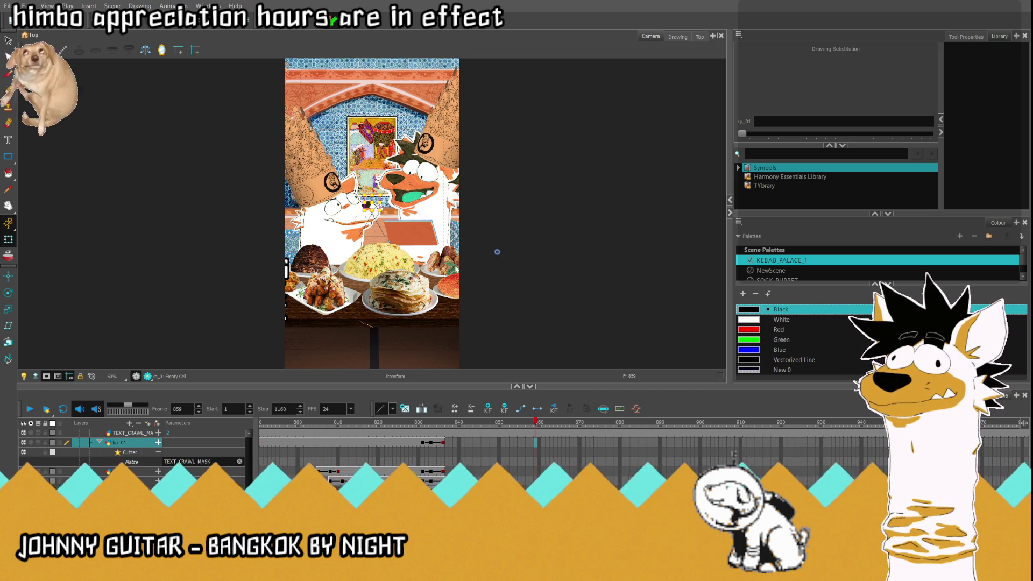
Step: Put caption drawing 21 on kp_01 at frame 859 and review frames through 1019
key("[")
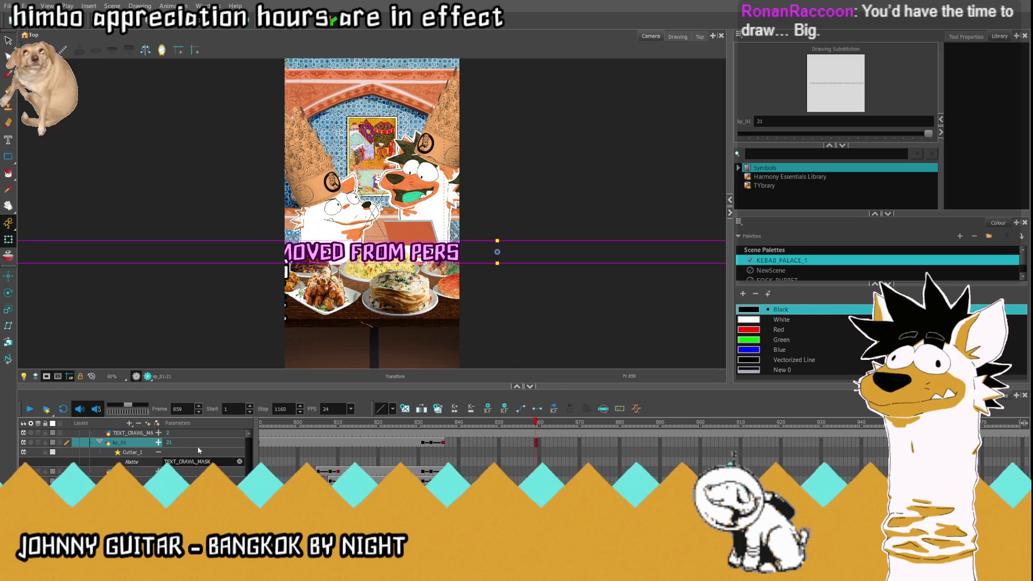
left_click(197, 480)
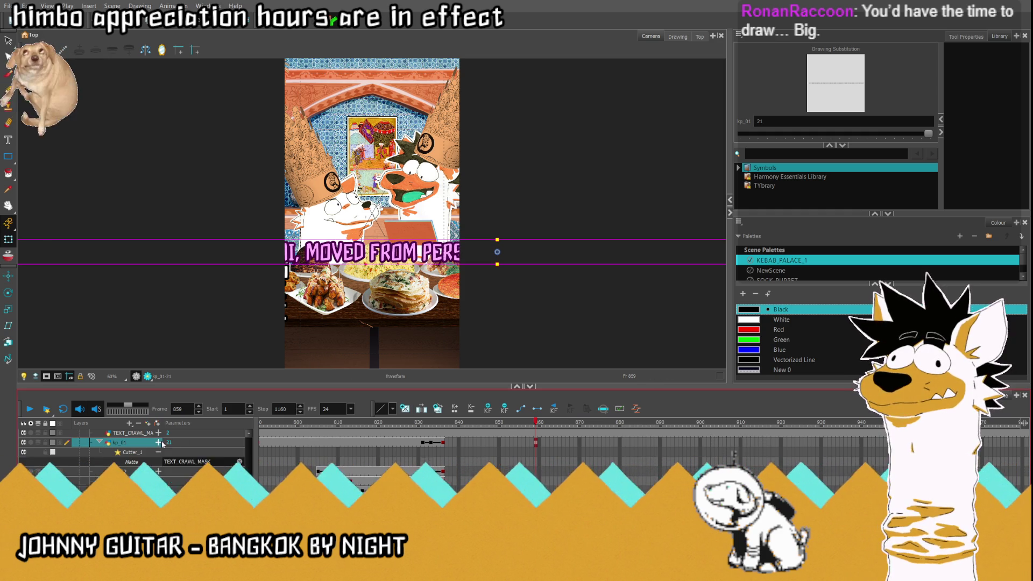
left_click_drag(534, 423, 1027, 423)
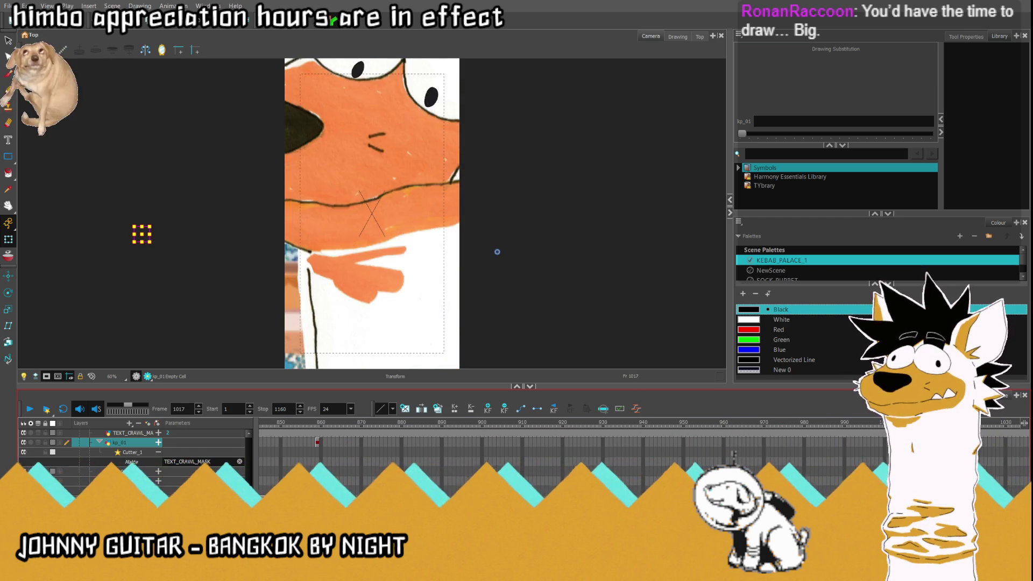
key("comma")
key("period")
key("period")
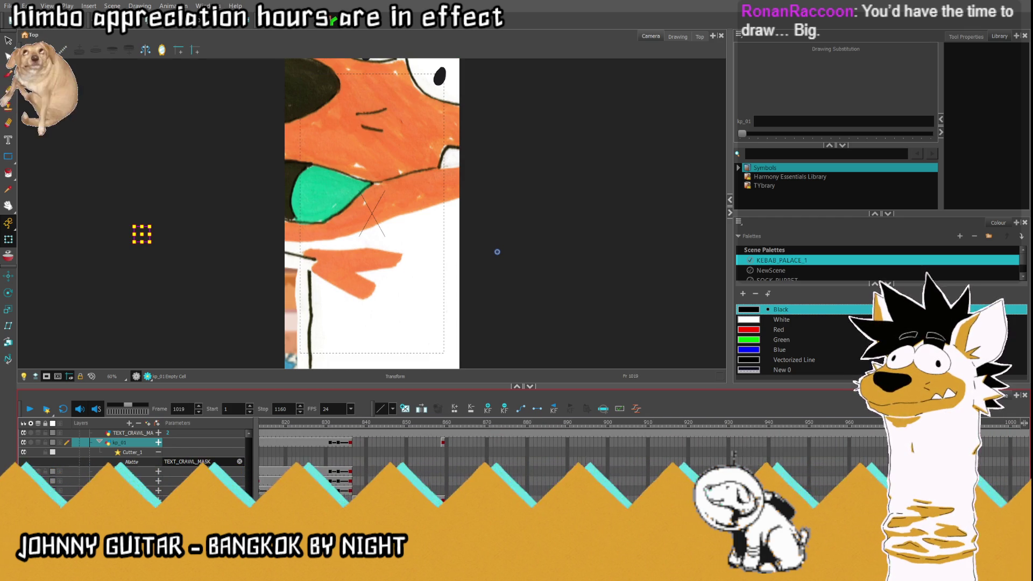
left_click(443, 442)
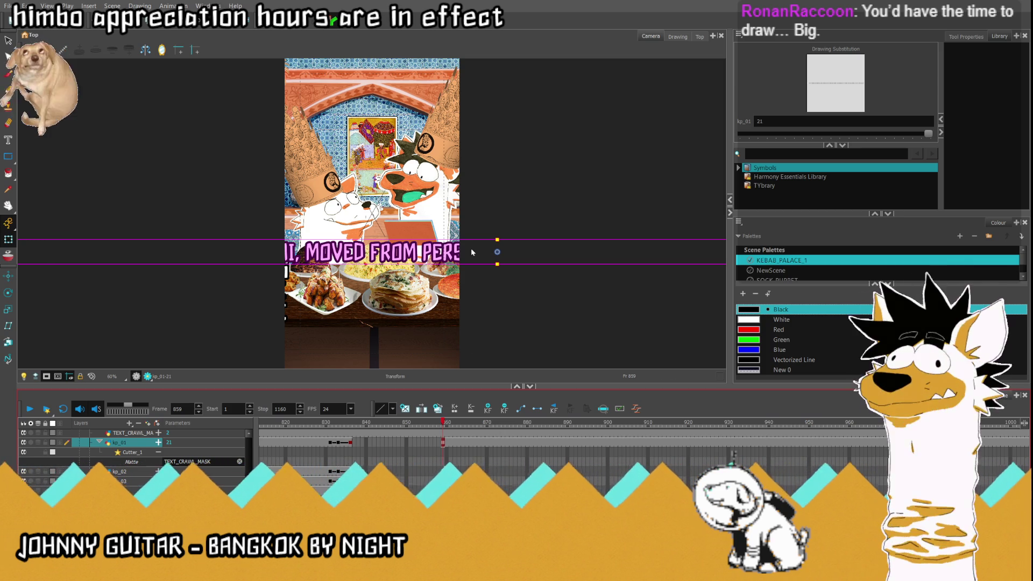
left_click(415, 423)
key("period")
key("period")
key("period")
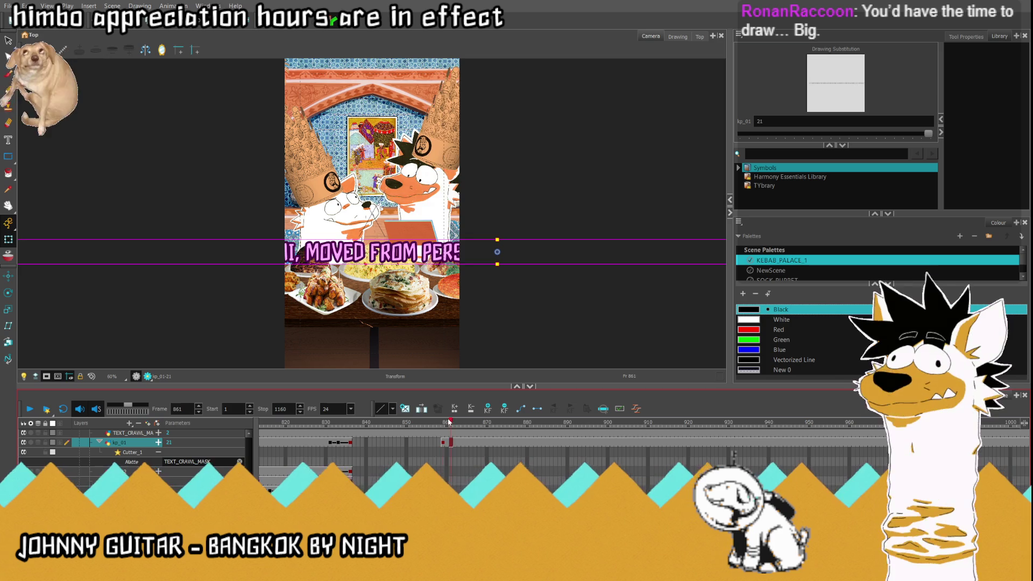
Step: Start the caption strip at the frame's right edge at 859 and key it far left at 1020
mouse_move(505, 252)
left_mouse_down()
mouse_move(505, 276)
mouse_move(115, 275)
left_mouse_up()
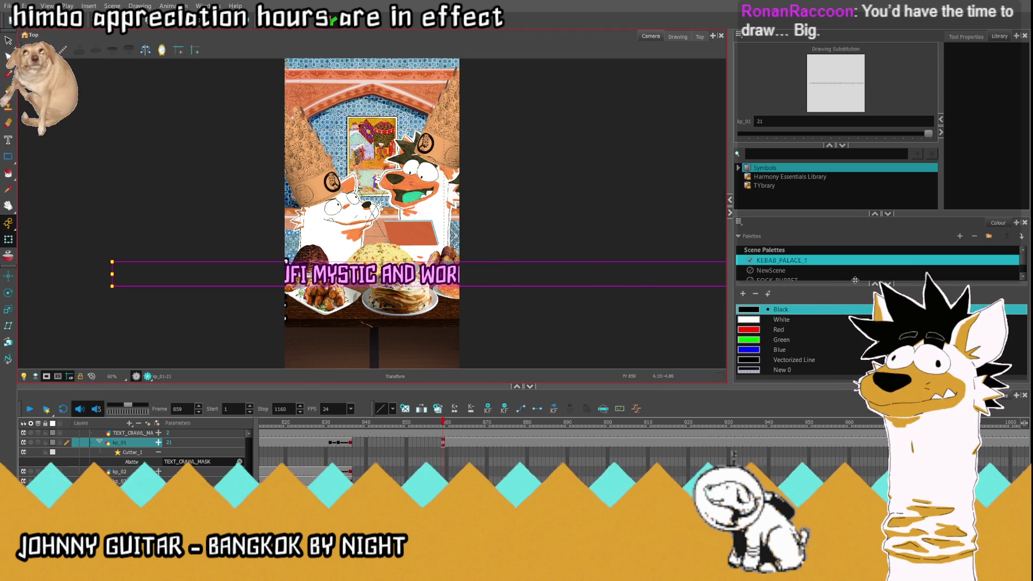
key("minus")
key("minus")
left_click_drag(472, 269, 587, 269)
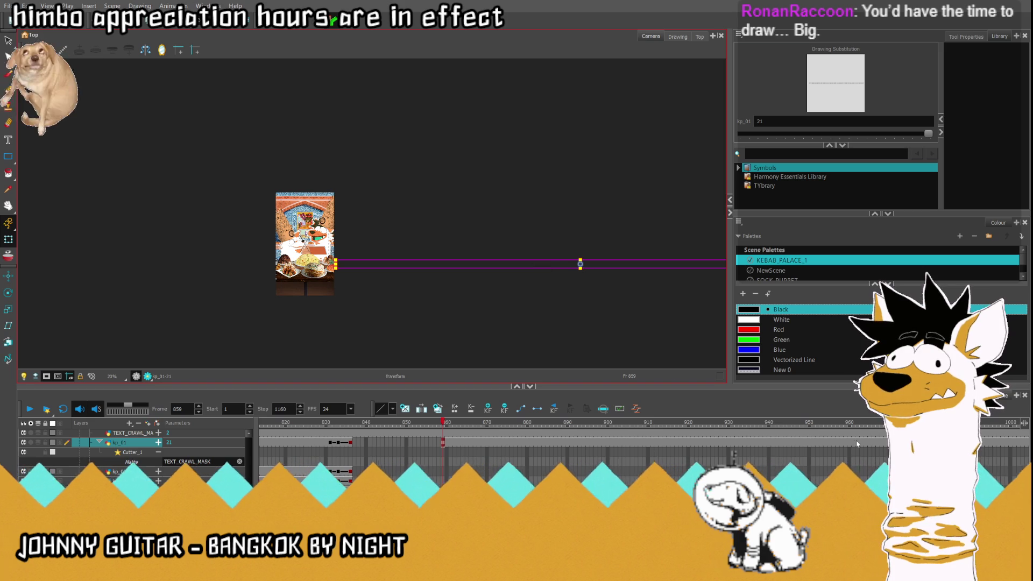
scroll(538, 438, "right", 5)
scroll(687, 450, "right", 1)
left_click(657, 442)
left_click_drag(583, 264, 82, 264)
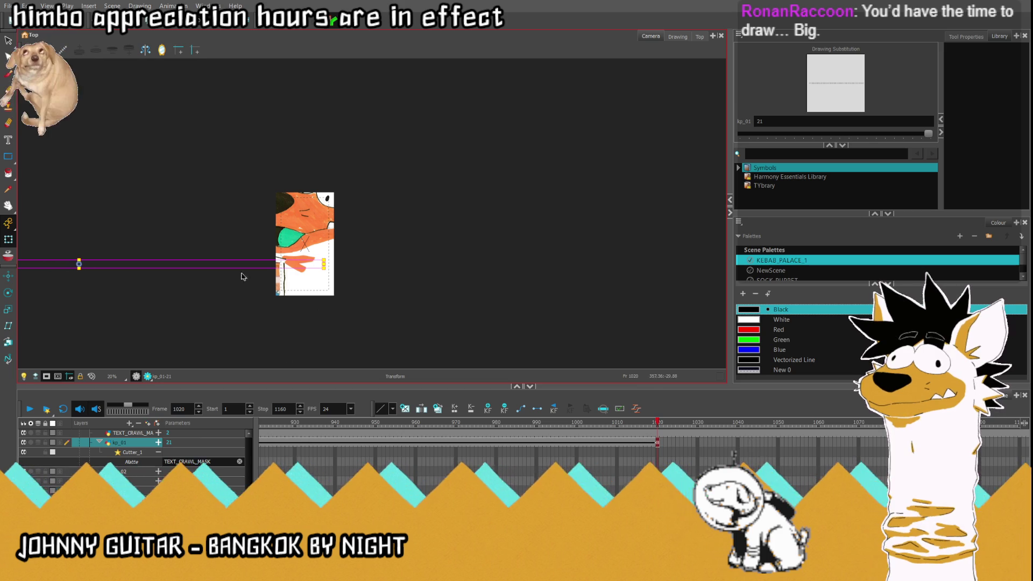
scroll(263, 272, "up", 4)
scroll(427, 469, "up", 2)
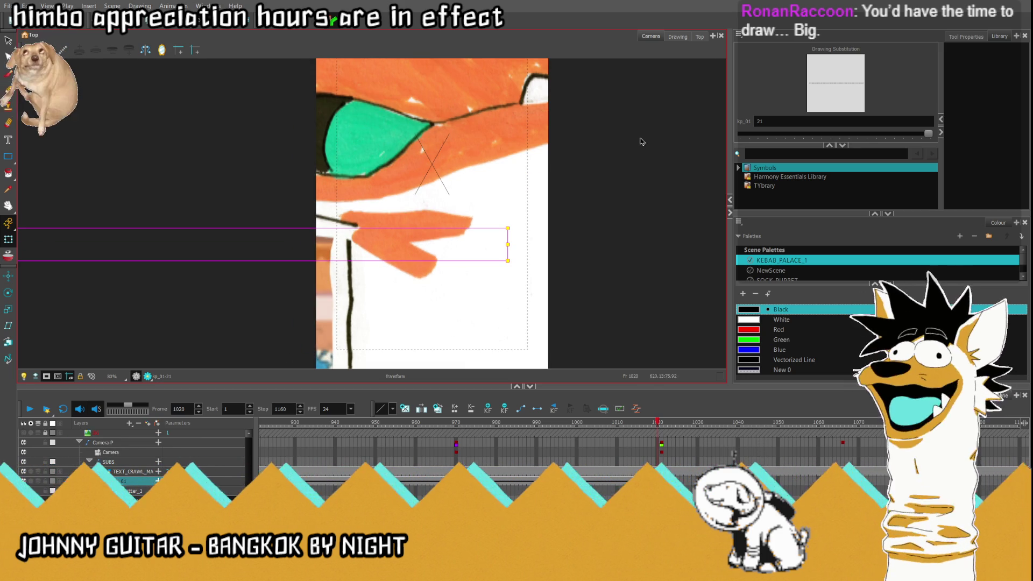
Step: In Top view, move the SUBS layer closer to the camera with Maintain Size
left_click(700, 37)
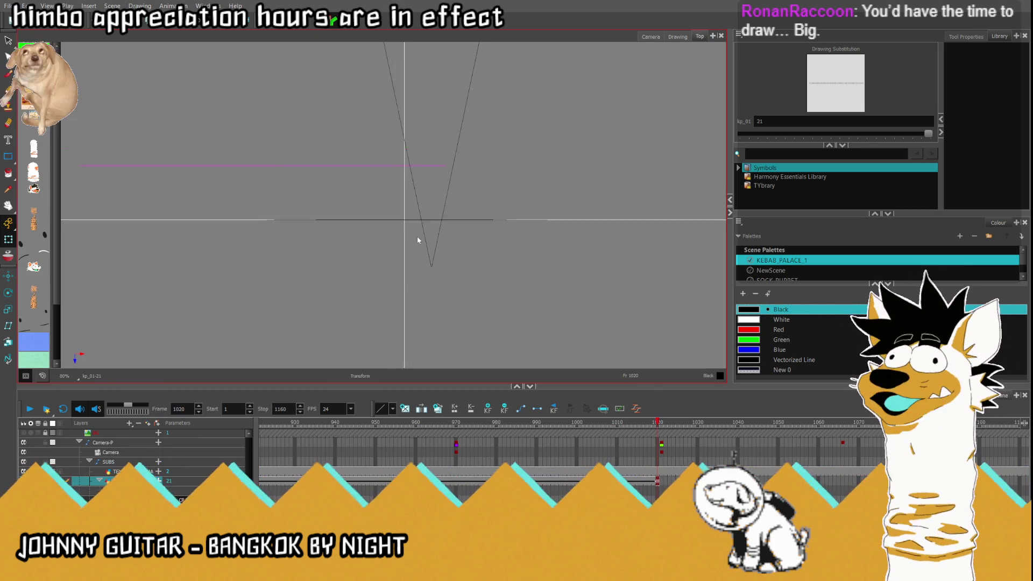
scroll(538, 441, "left", 3)
scroll(733, 454, "left", 1)
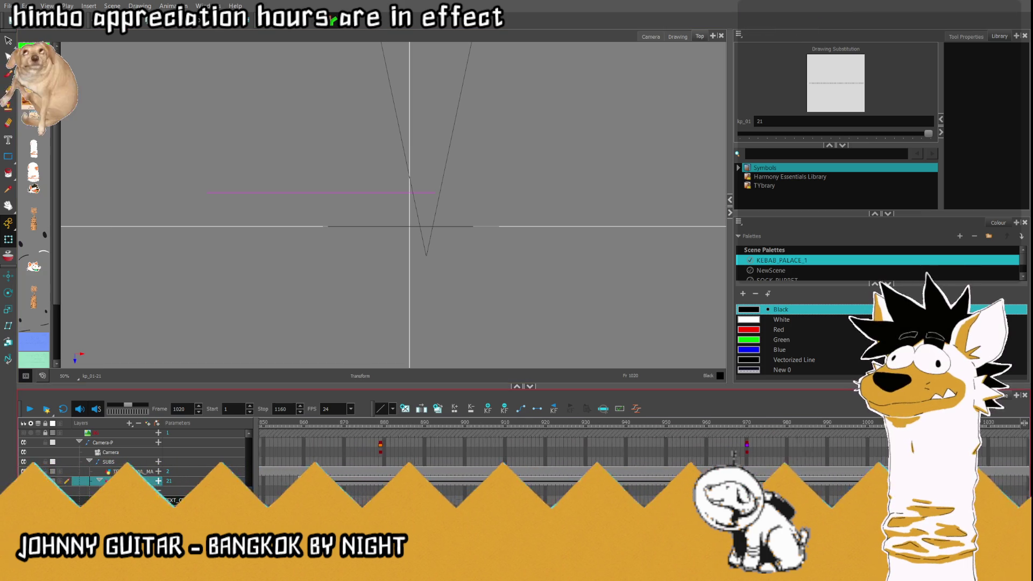
left_click(733, 462)
left_click(8, 342)
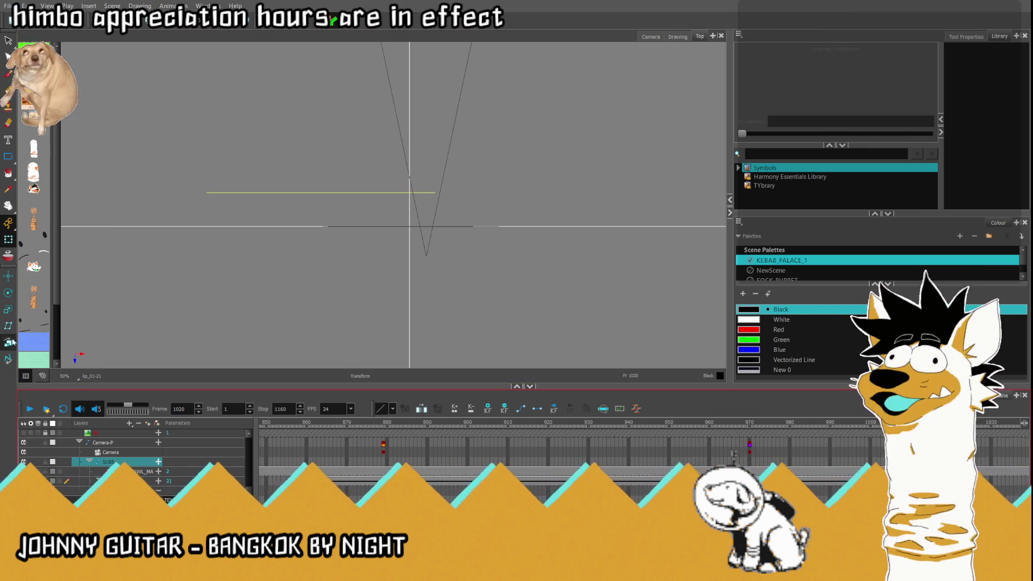
left_click_drag(353, 192, 356, 213)
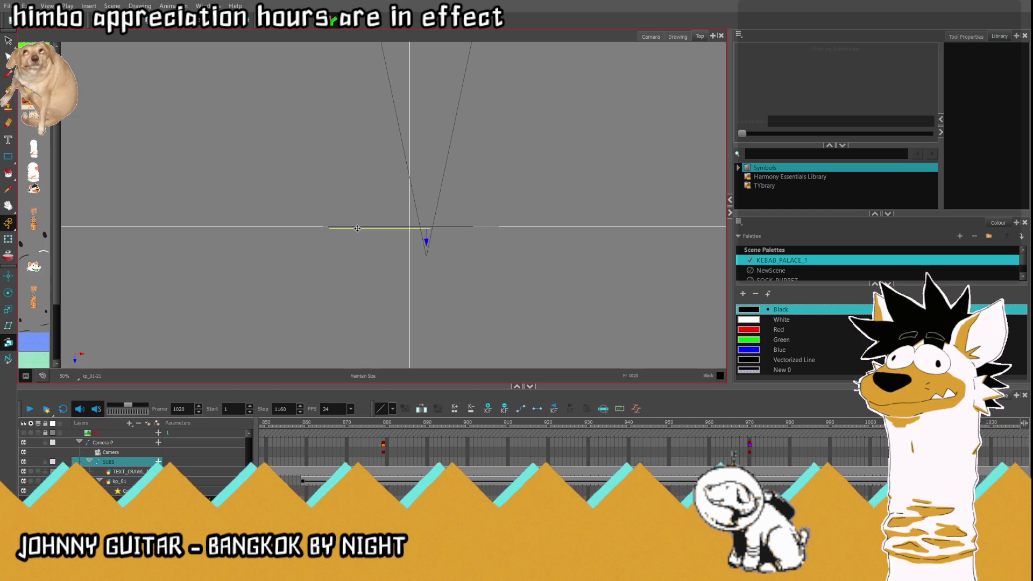
left_click(650, 36)
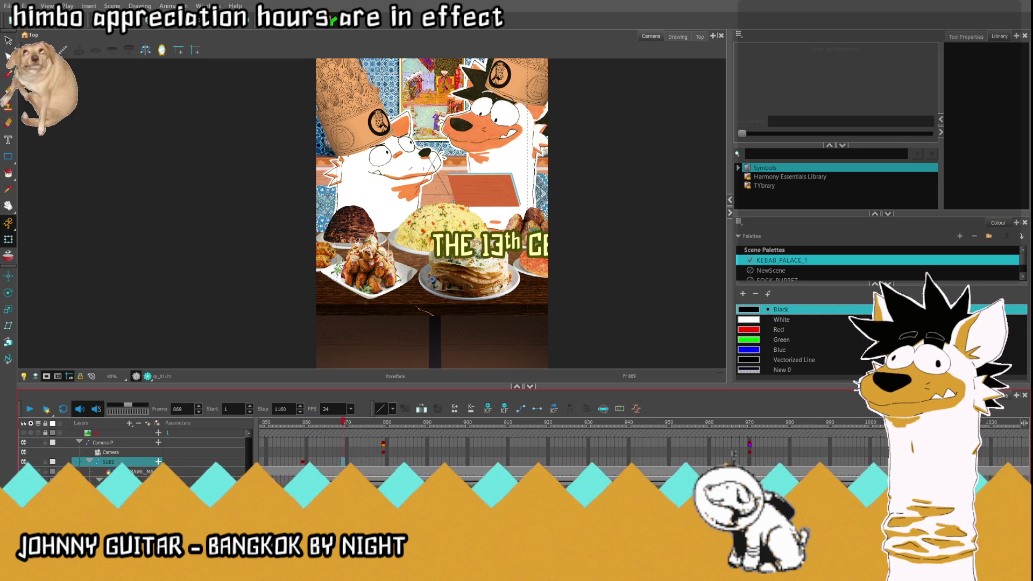
Step: Shift the caption strip left at frame 1020, reposition it at 957, and widen its box
left_click(951, 481)
scroll(633, 253, "down", 3)
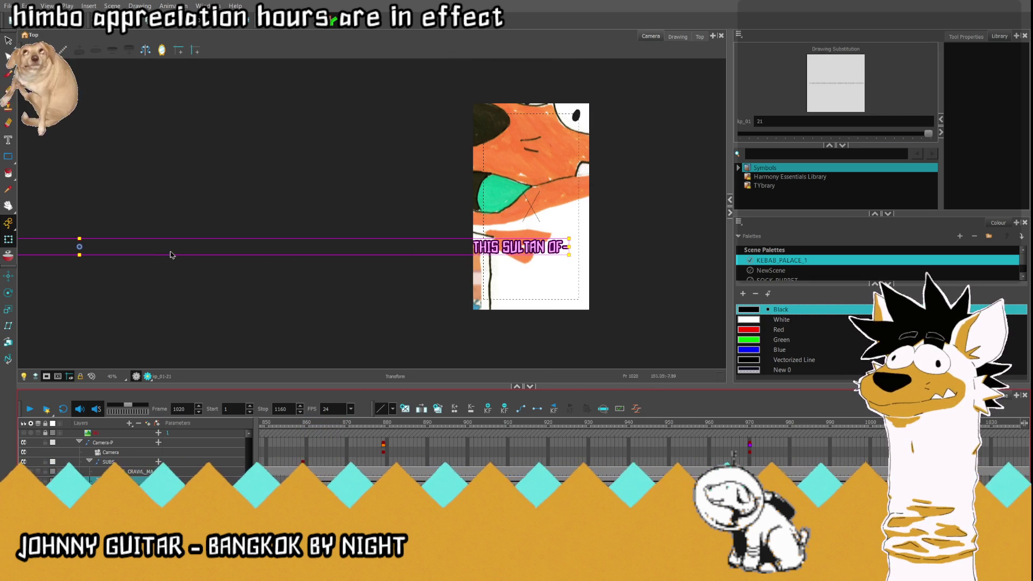
left_click_drag(87, 248, 6, 251)
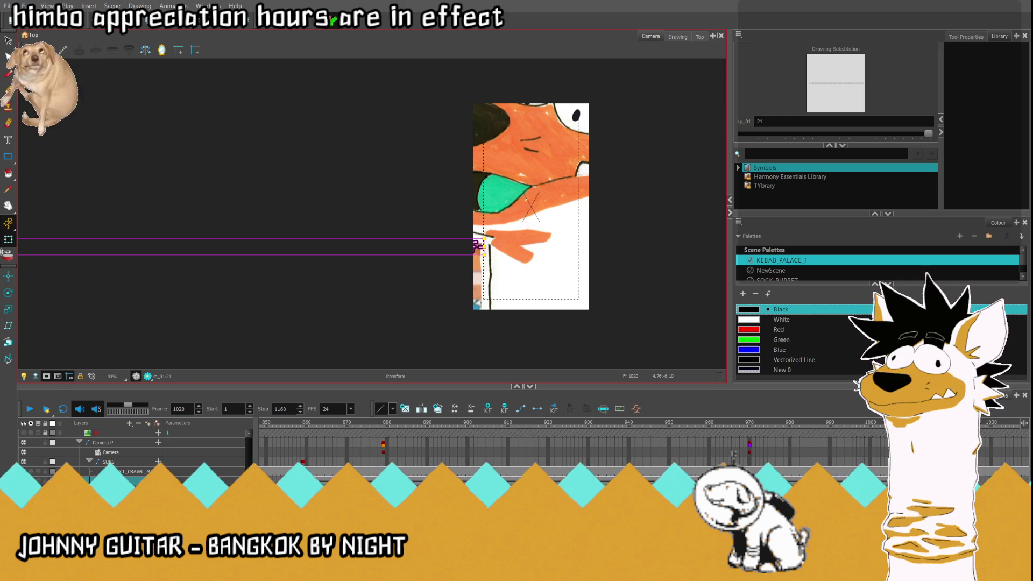
scroll(559, 231, "down", 1)
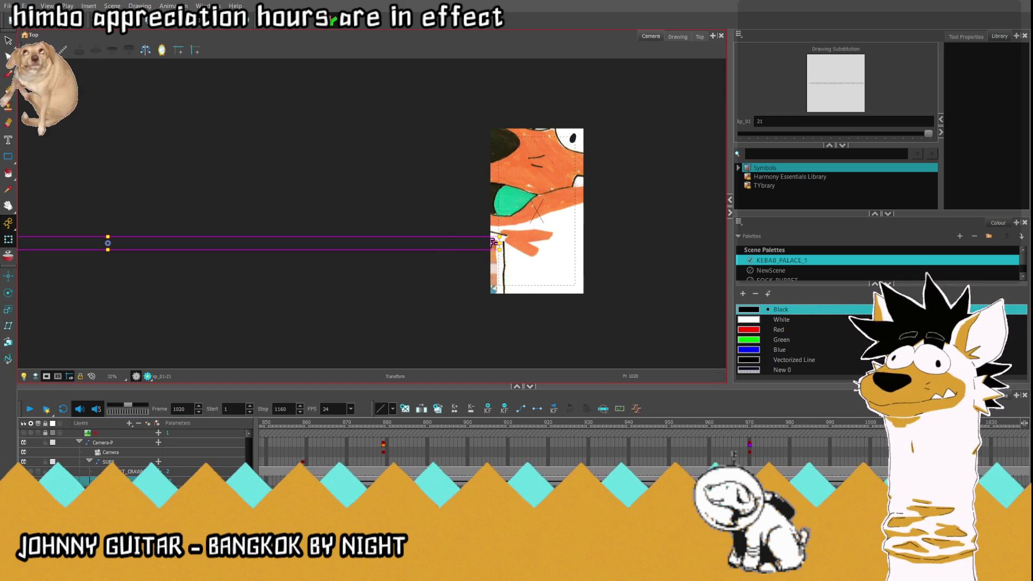
left_click(697, 421)
left_click_drag(415, 247, 571, 255)
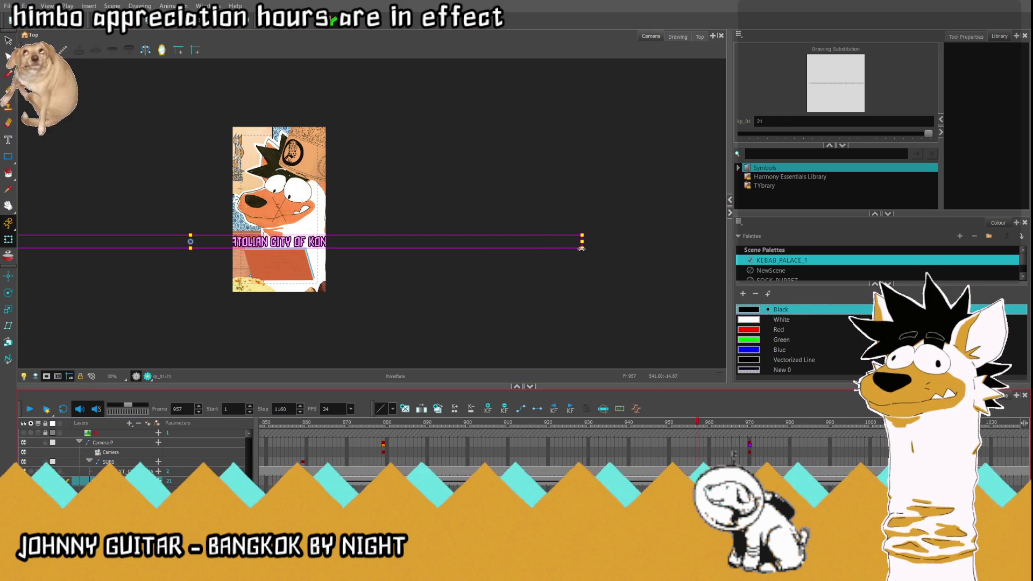
left_click_drag(582, 248, 728, 272)
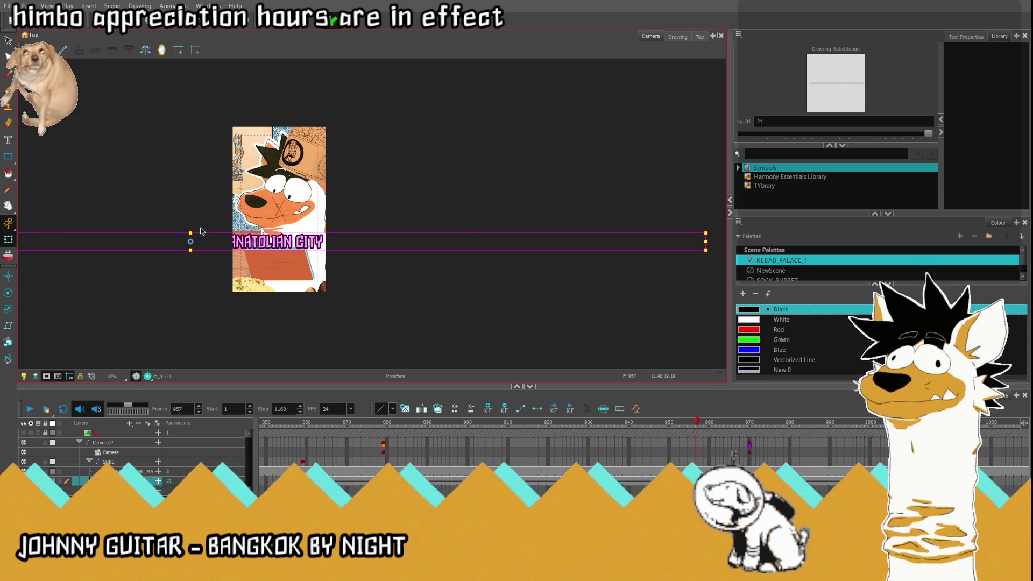
left_click_drag(193, 242, 195, 248)
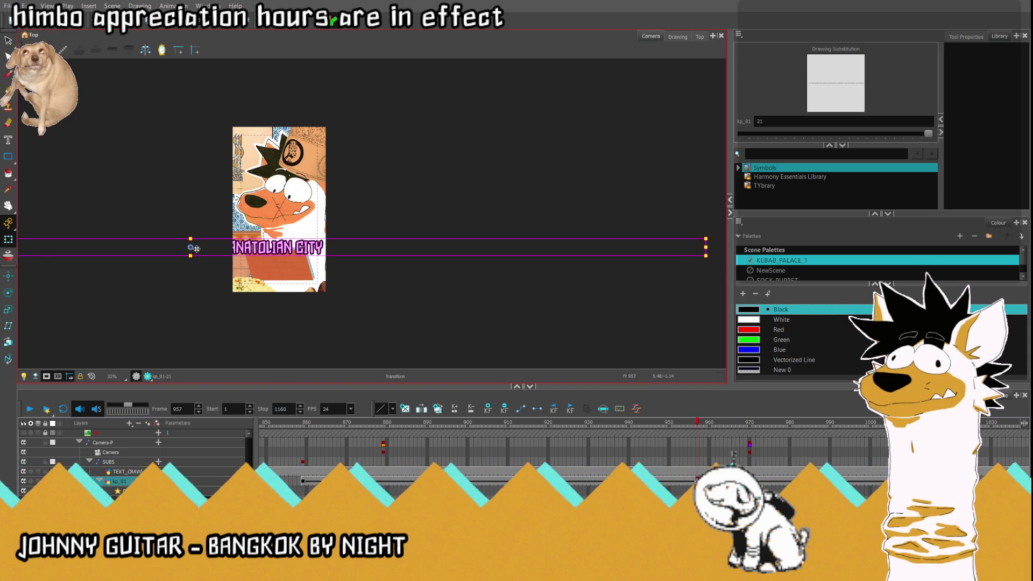
left_click(91, 376)
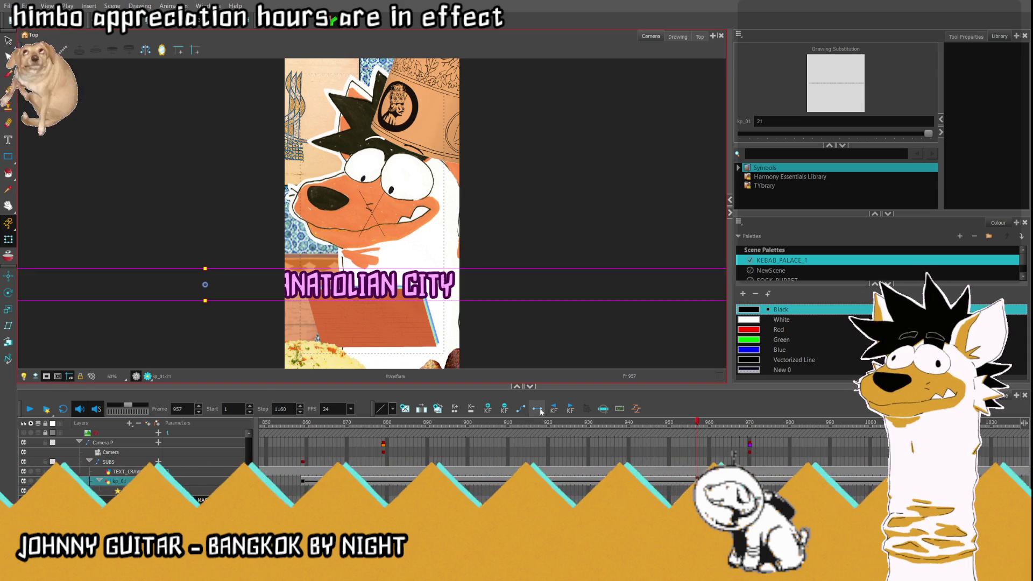
Step: Nudge the crawl's end left at 1020 and shift the strip left at 859, then select TEXT_CRAWL_MASK at 854
left_click(951, 422)
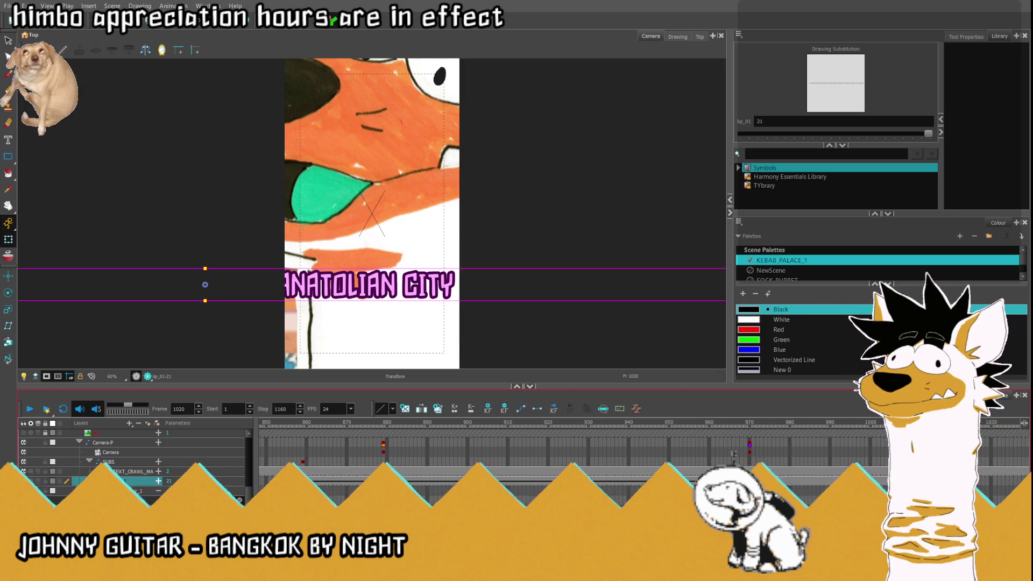
scroll(398, 262, "down", 5)
left_click_drag(333, 267, 305, 267)
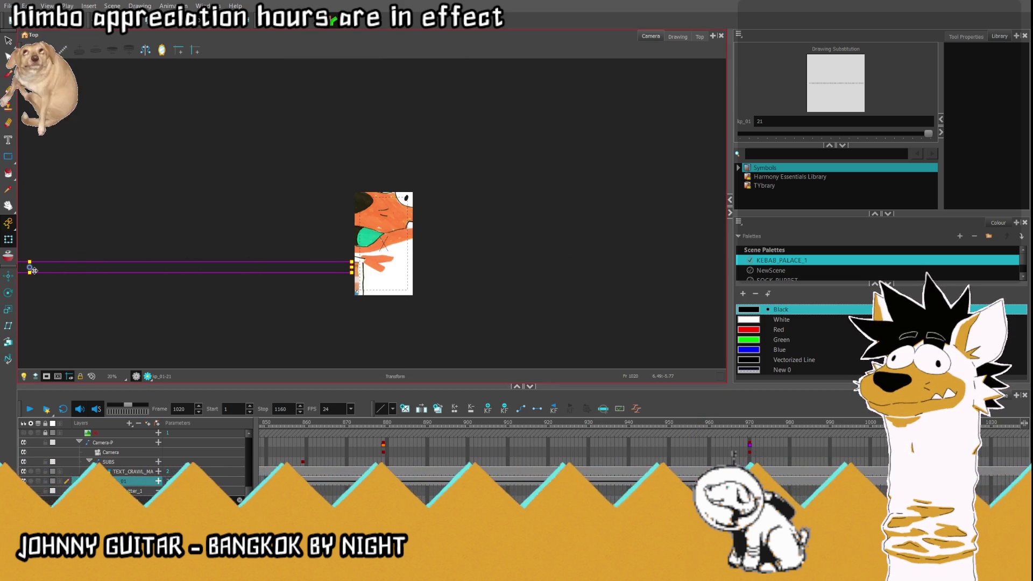
left_click(697, 422)
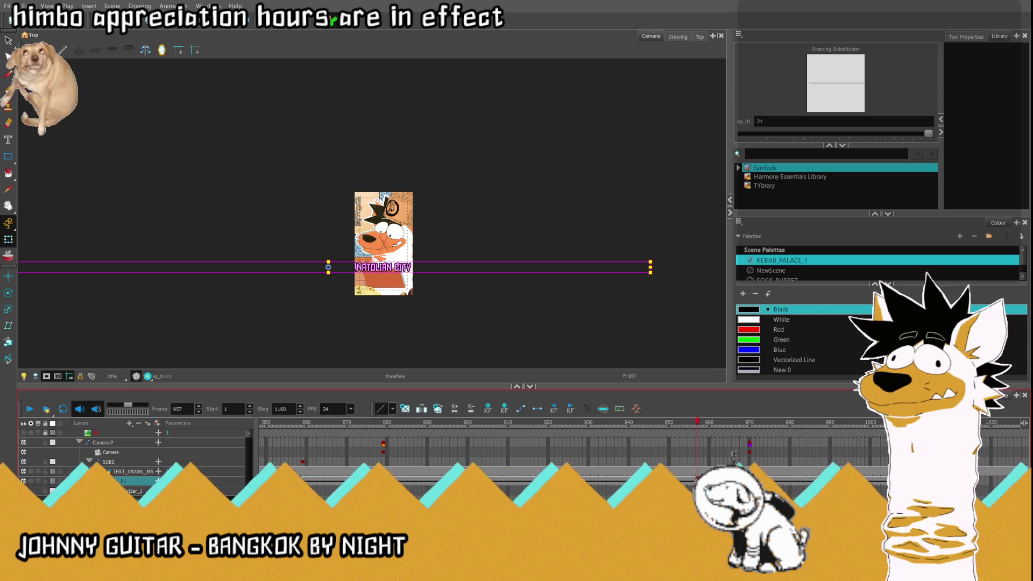
left_click(302, 422)
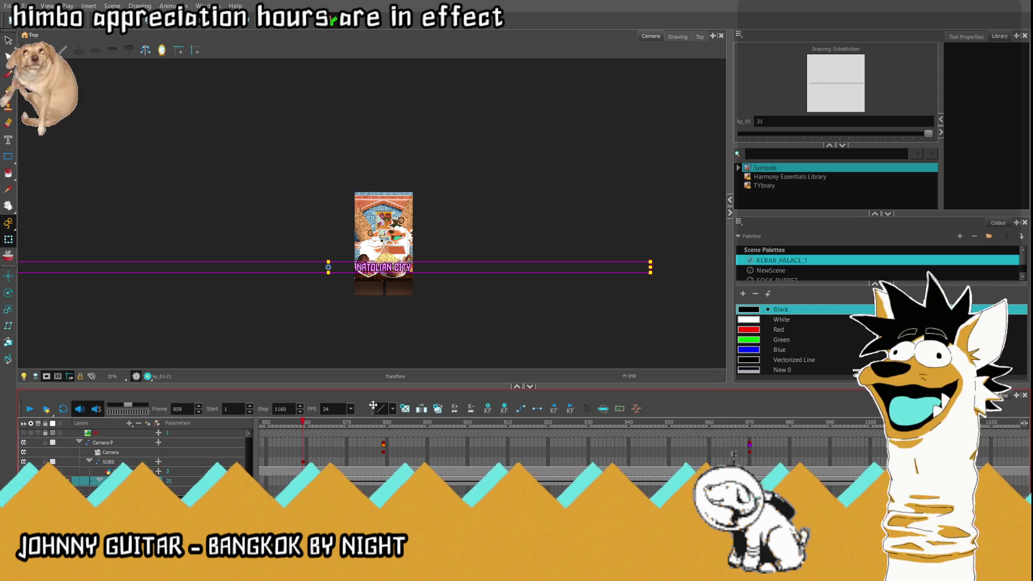
left_click_drag(333, 267, 164, 268)
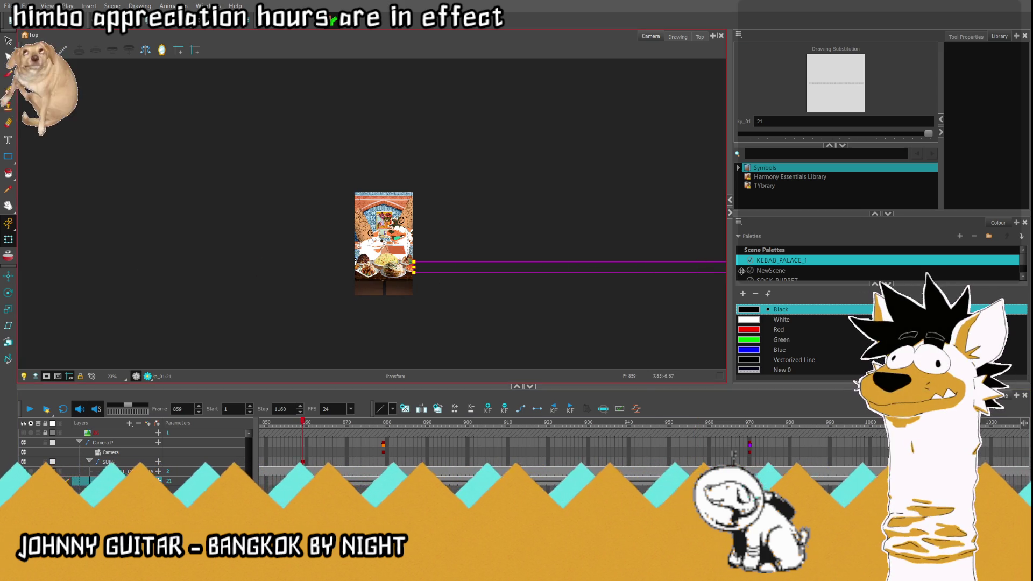
left_click(282, 471)
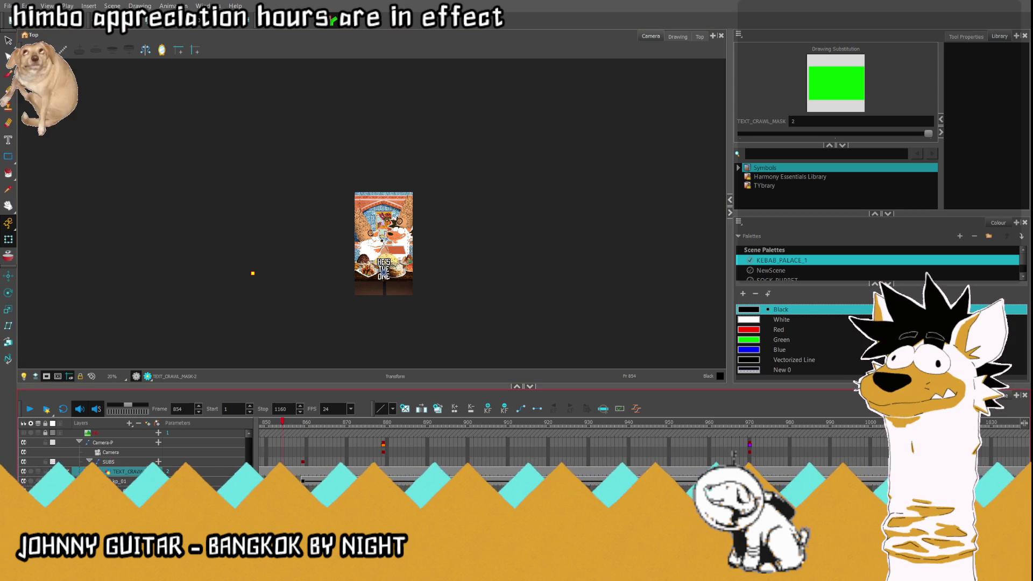
Step: Fit the camera view, play to 1027, then select the kp_02 KEYKÛBAD drawing at frame 1020
key("shift+m")
left_click(30, 410)
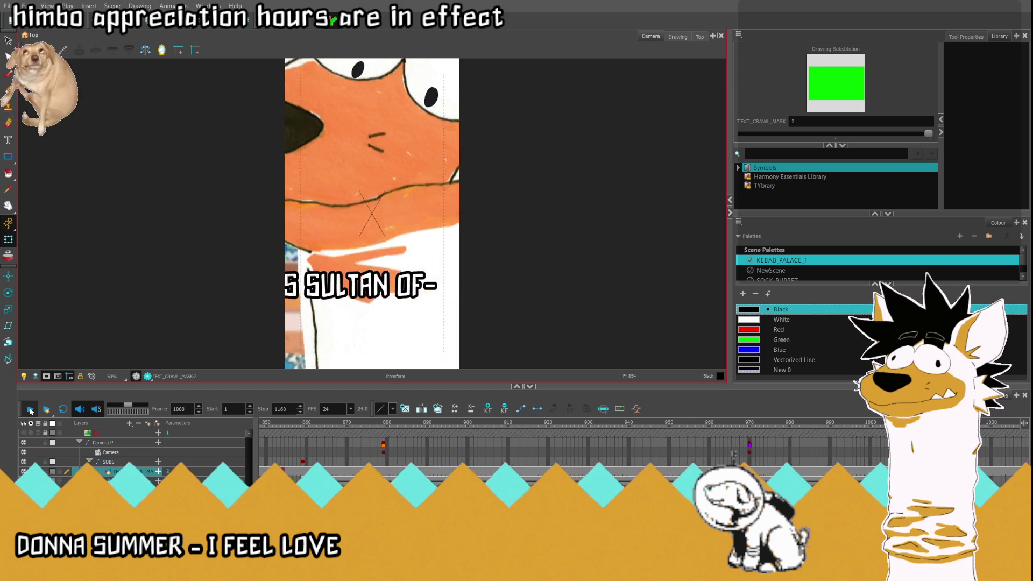
left_click(30, 410)
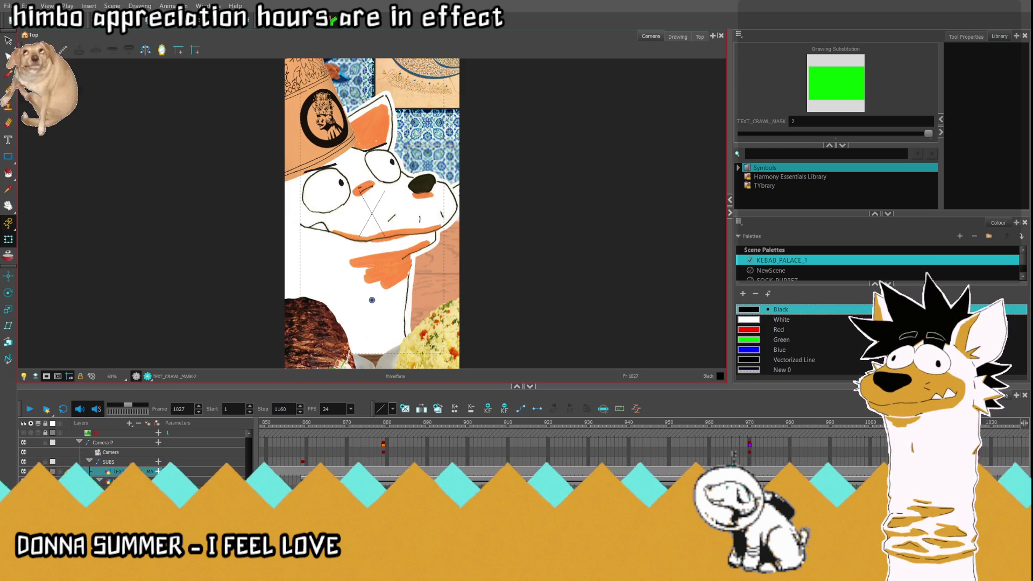
left_click(518, 424)
left_click_drag(519, 428, 497, 425)
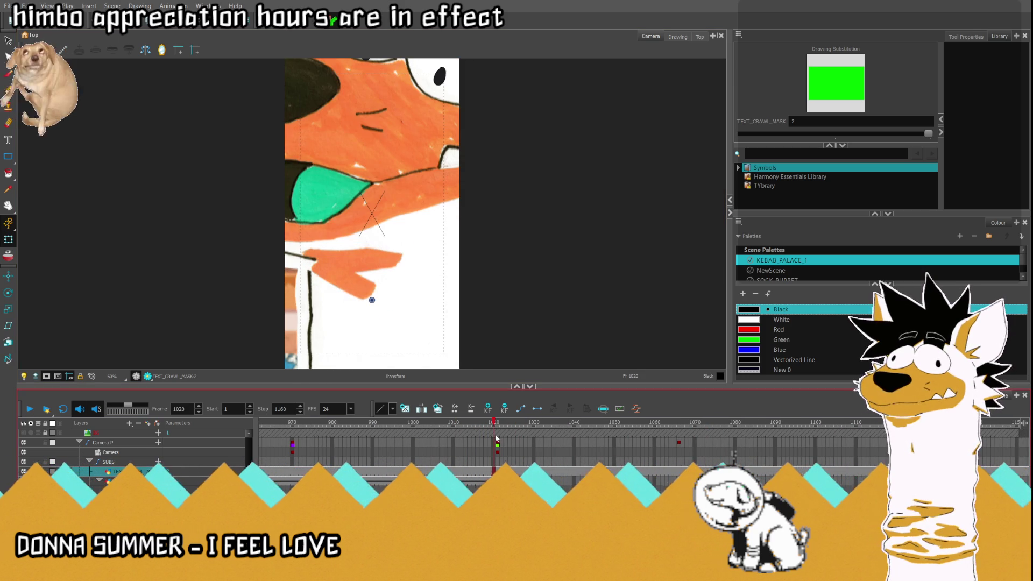
left_click(494, 484)
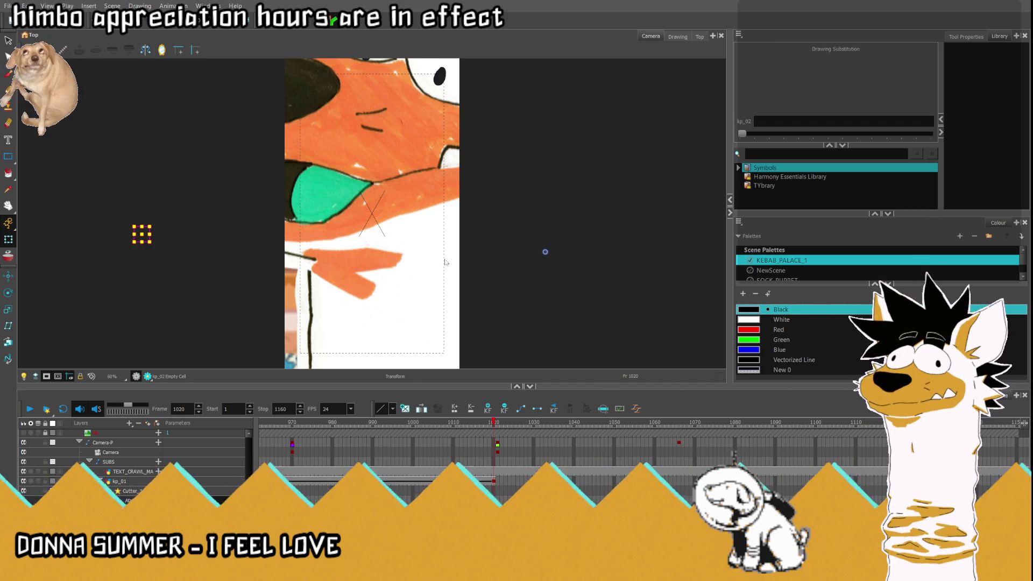
left_click(545, 251)
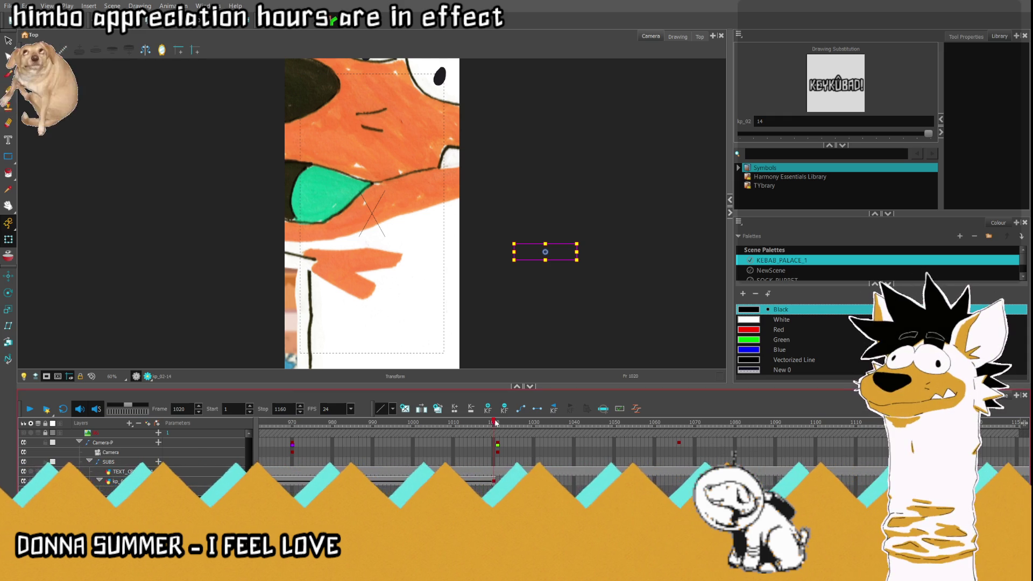
Step: Bring the KEYKÛBAD caption onto the character's chest at frame 1020, key it, and shrink it slightly
left_click(524, 427)
left_click_drag(563, 435, 654, 456)
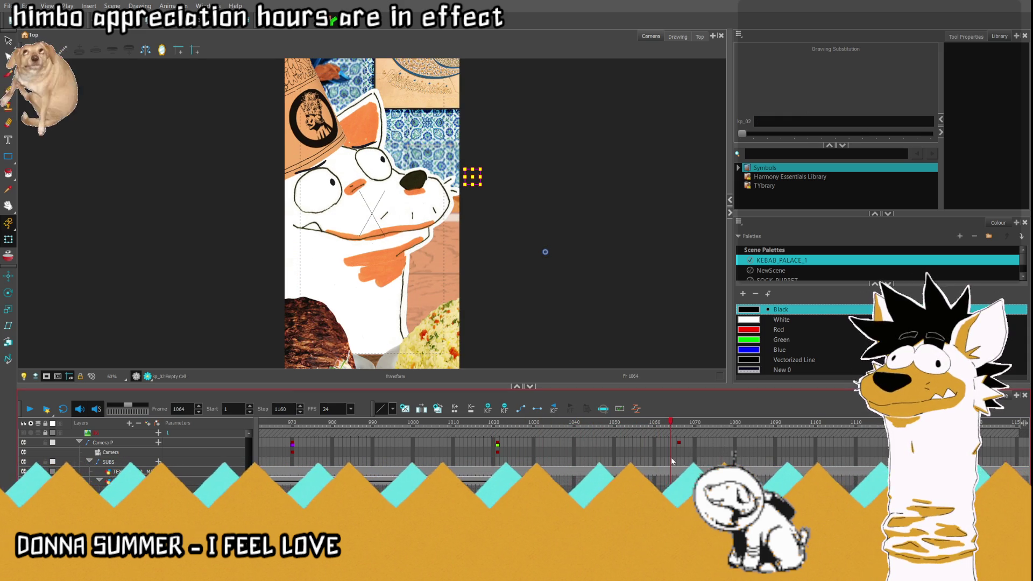
key("f")
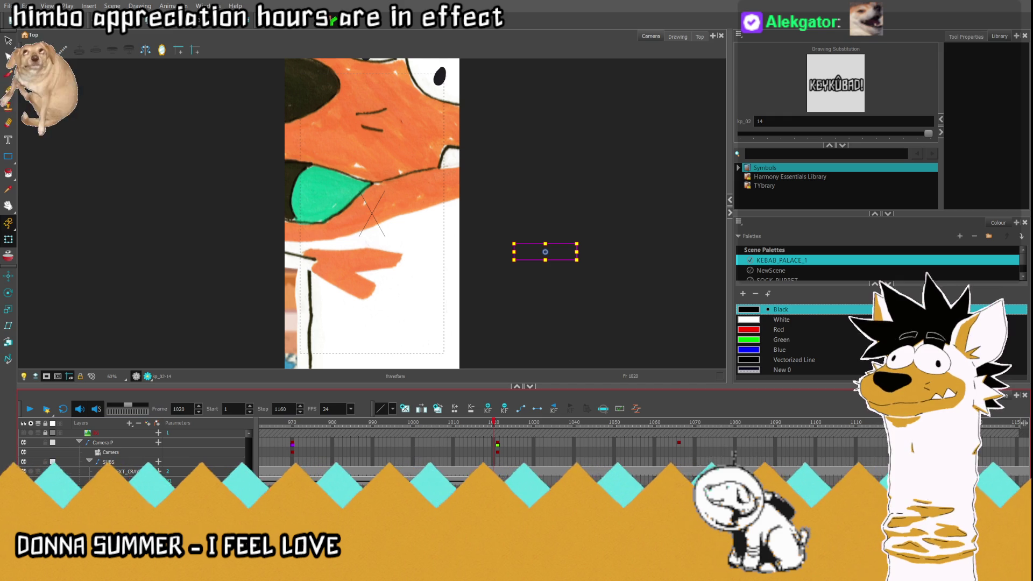
key("ctrl+z")
scroll(257, 328, "down", 1)
scroll(256, 329, "down", 2)
scroll(135, 457, "down", 1)
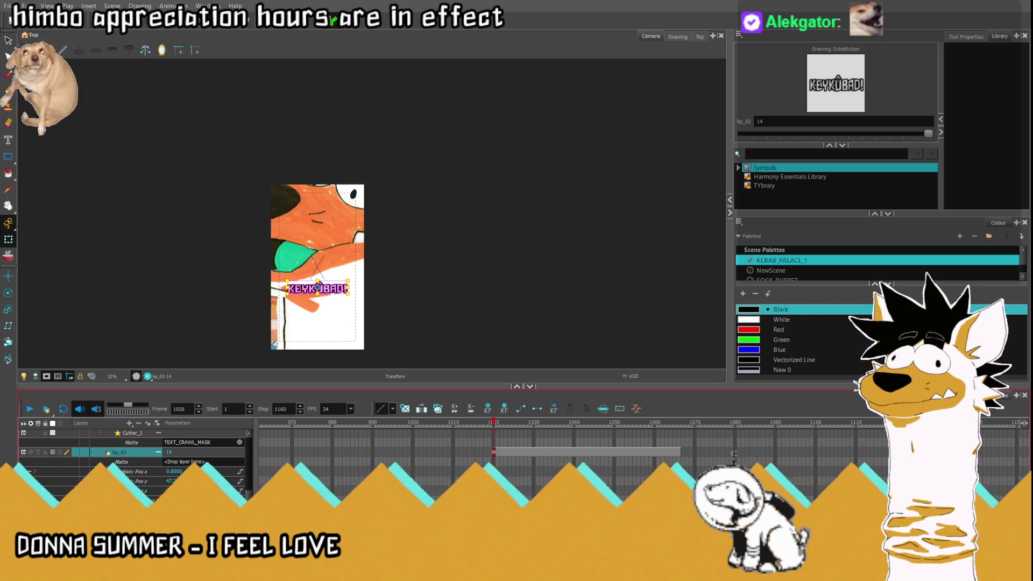
key("Up")
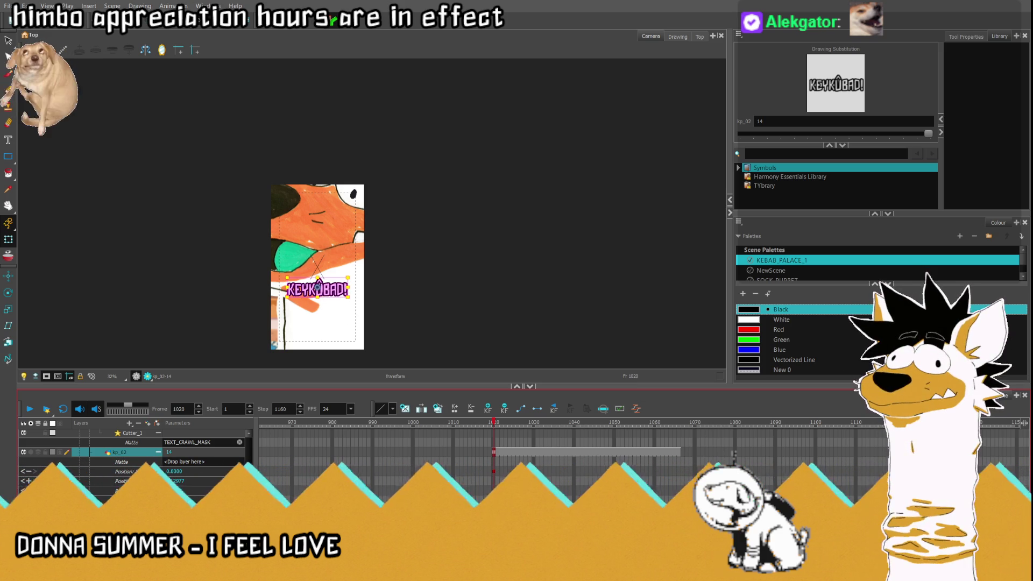
scroll(467, 263, "up", 3)
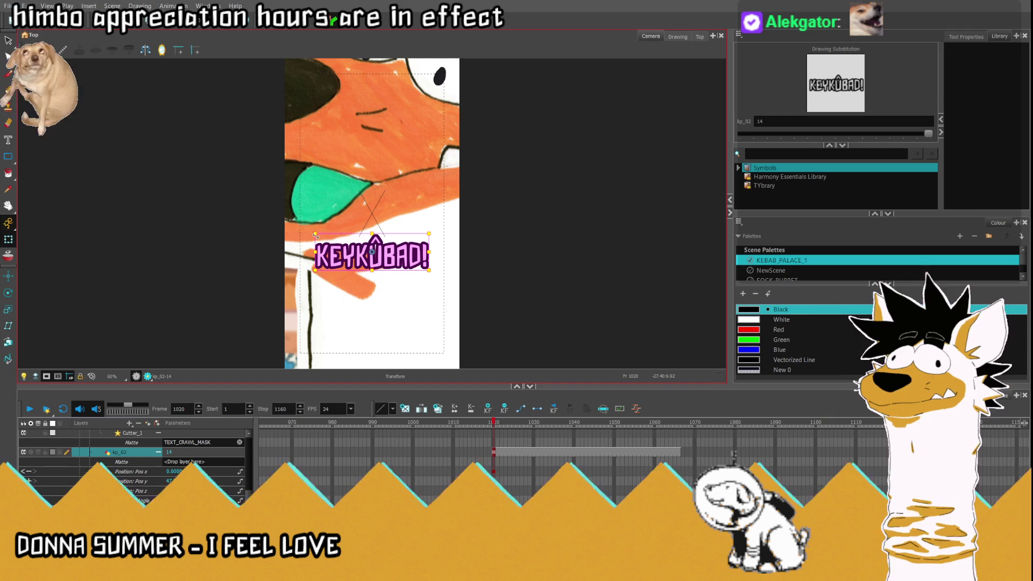
left_click_drag(315, 234, 318, 234)
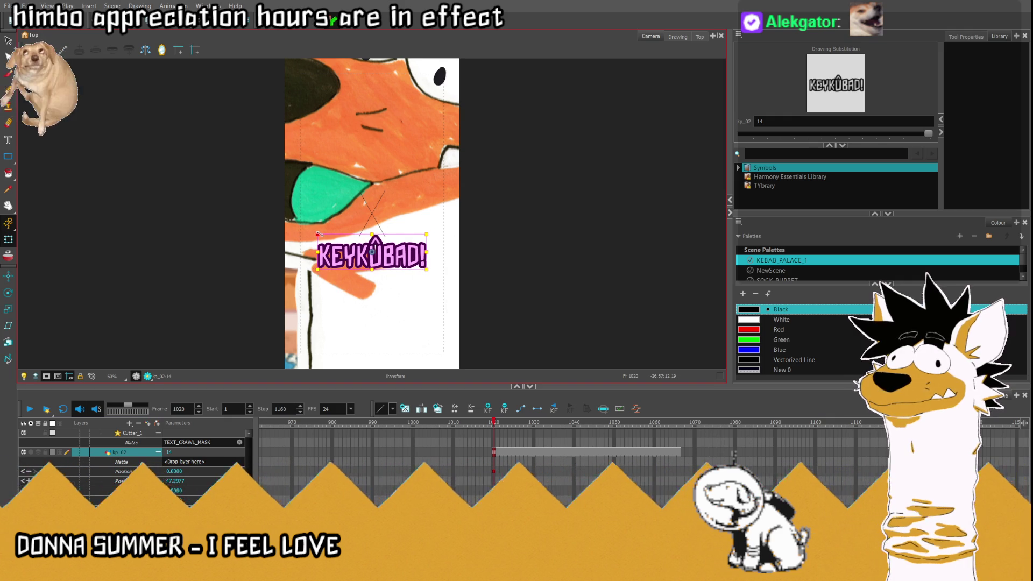
scroll(134, 454, "up", 1)
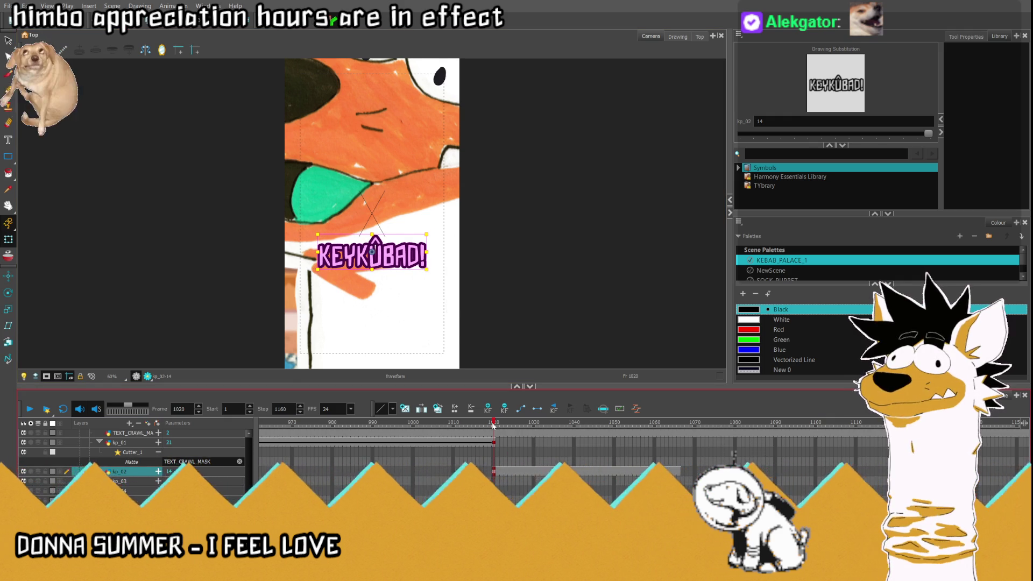
Step: Lower the KEYKÛBAD caption about 50 px at frame 1020
left_click(440, 433)
left_click_drag(440, 433, 499, 436)
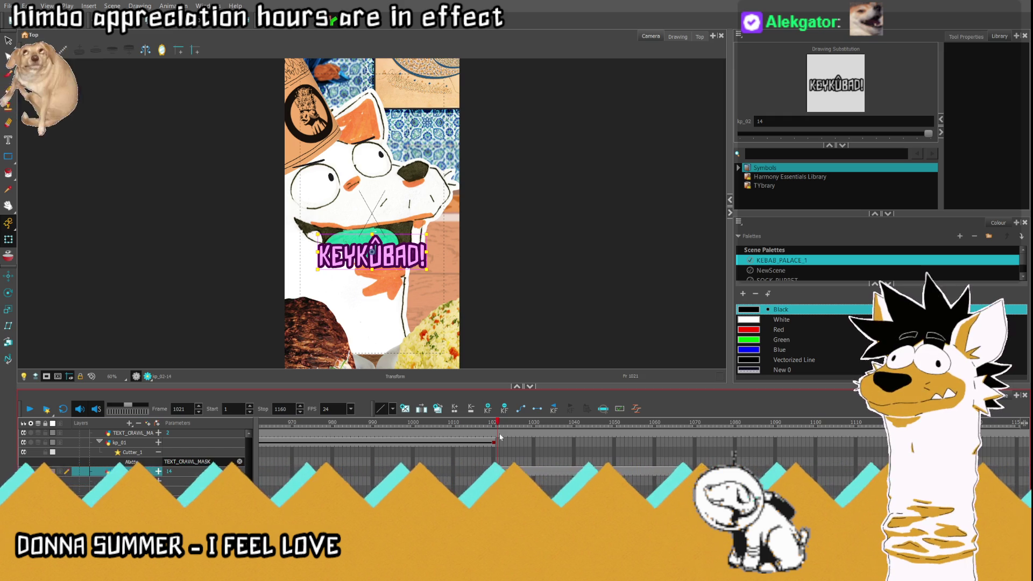
left_click(494, 438)
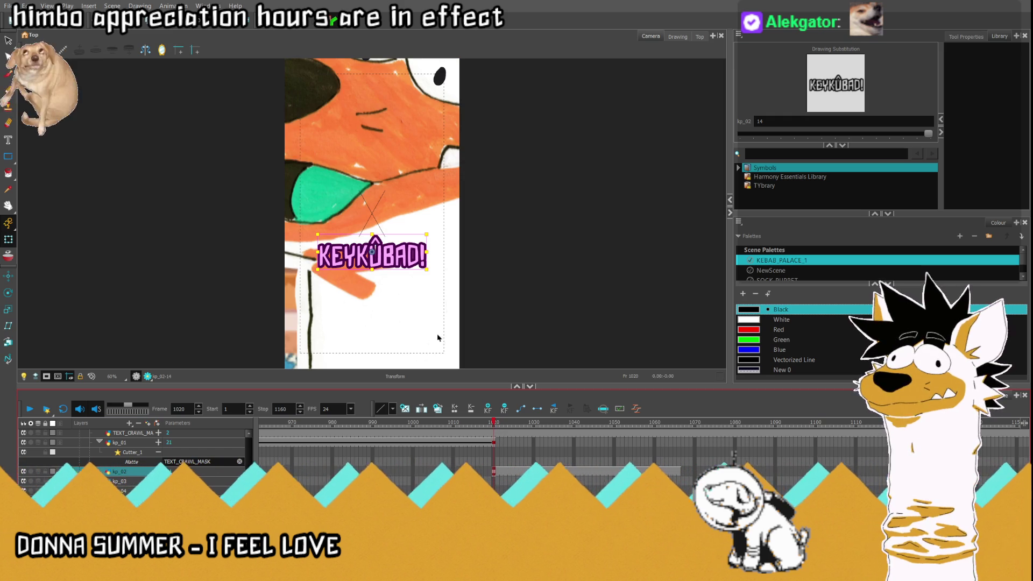
key("comma")
key("comma")
key("comma")
key("comma")
key("comma")
key("period")
key("period")
key("period")
key("period")
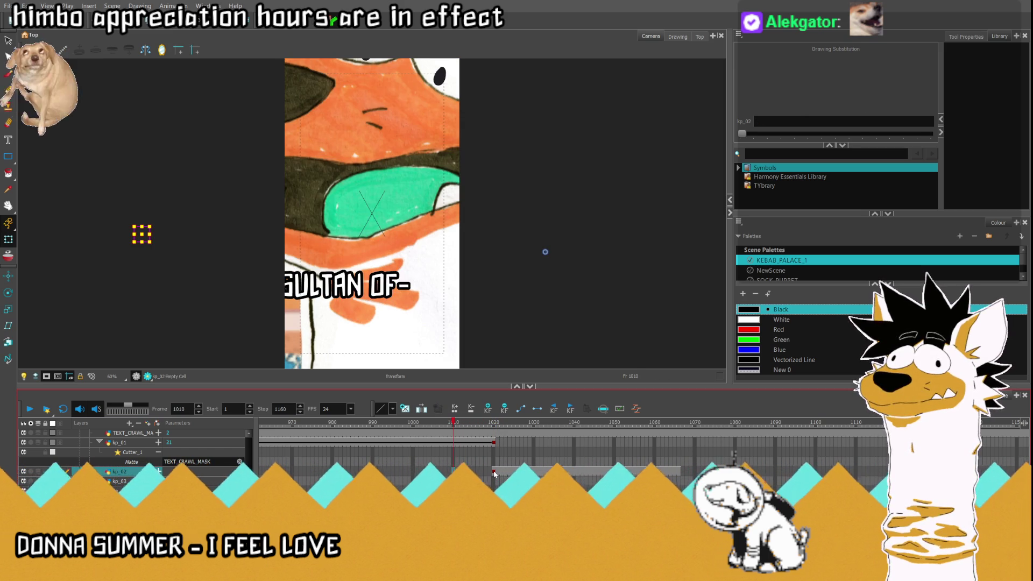
key("period")
left_click_drag(388, 262, 386, 286)
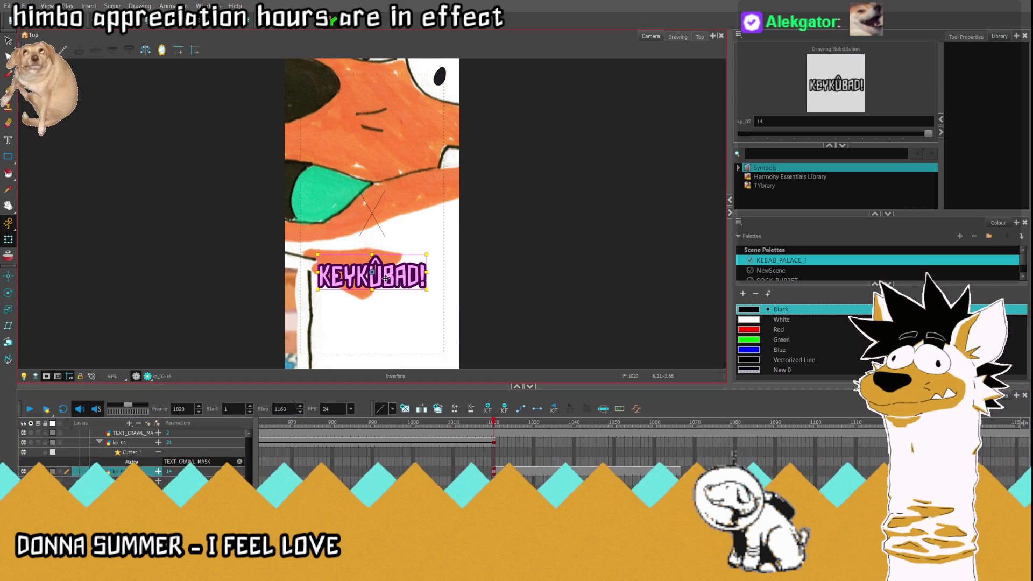
Step: Extend the kp_02 KEYKÛBAD drawing and the kp_01 OF- crawl exposures back to frame 1019
left_click(495, 423)
left_click(491, 424)
key("minus")
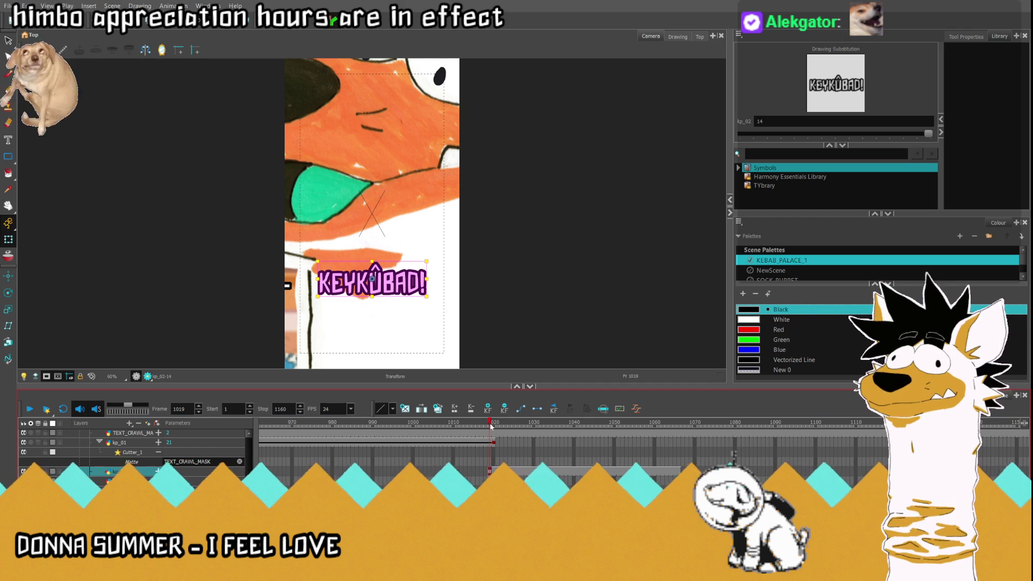
left_click(490, 443)
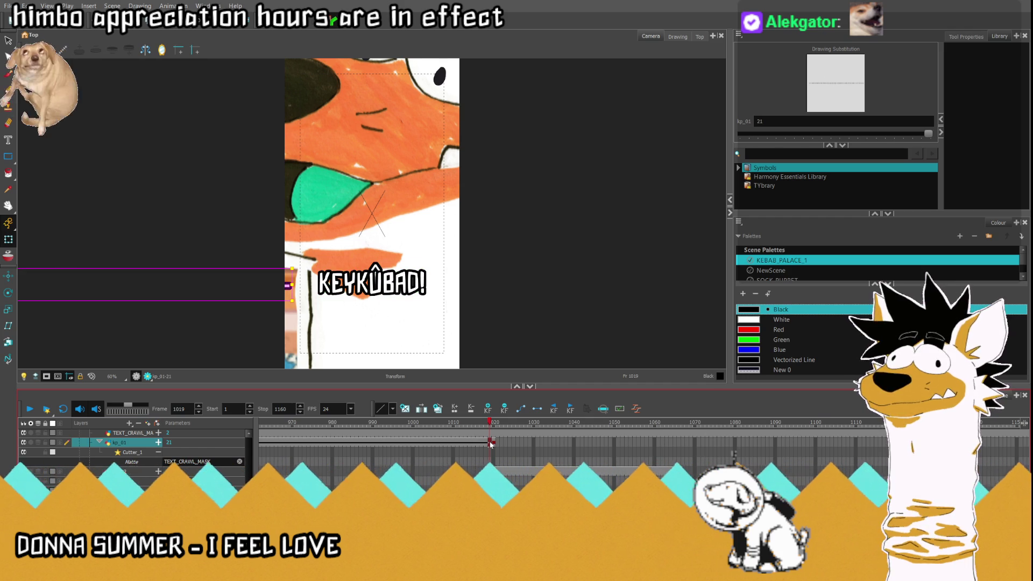
key("plus")
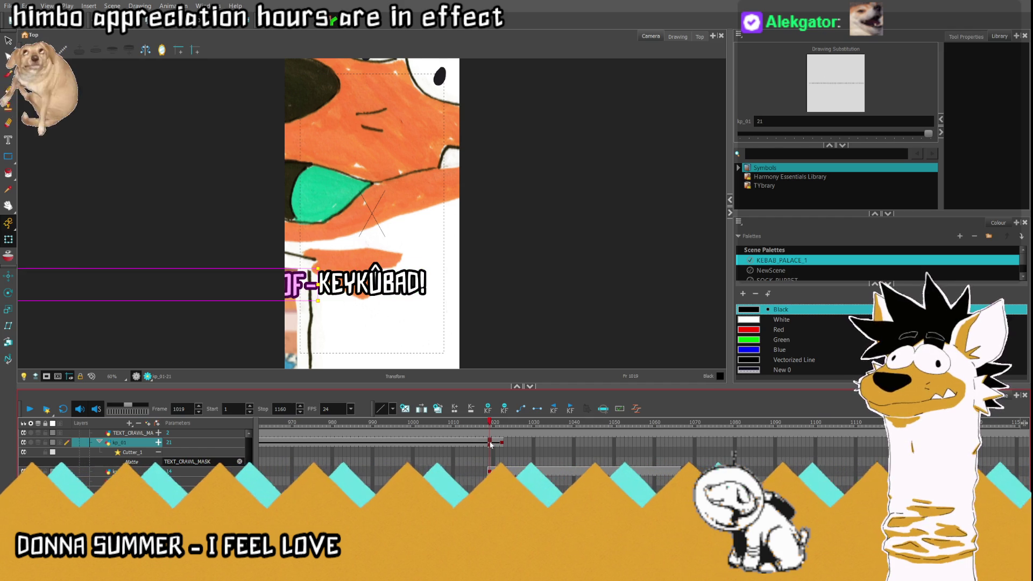
left_click(504, 473)
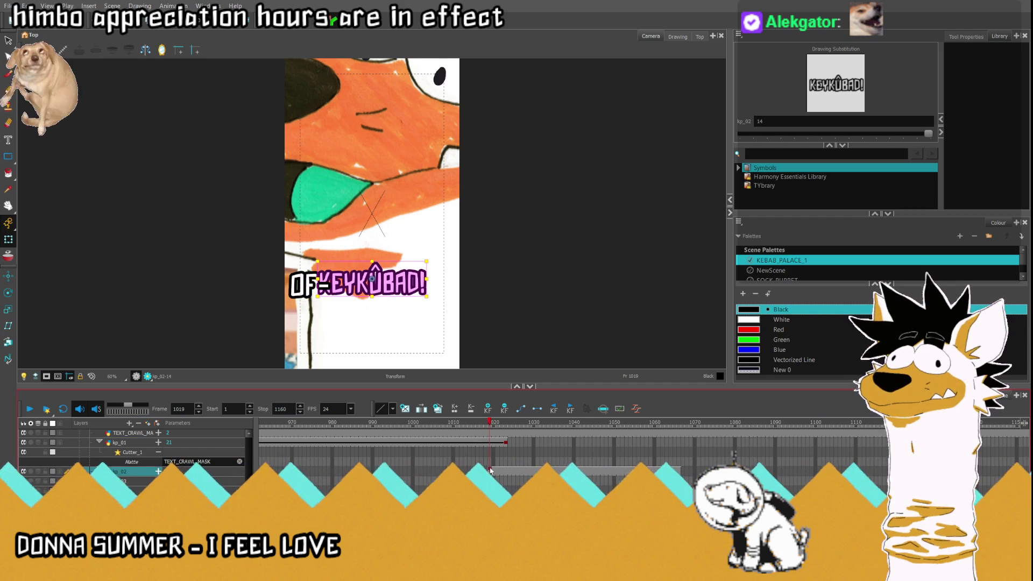
Step: Move the KEYKÛBAD caption off-frame to the right at frame 1019
key("period")
key("period")
key("period")
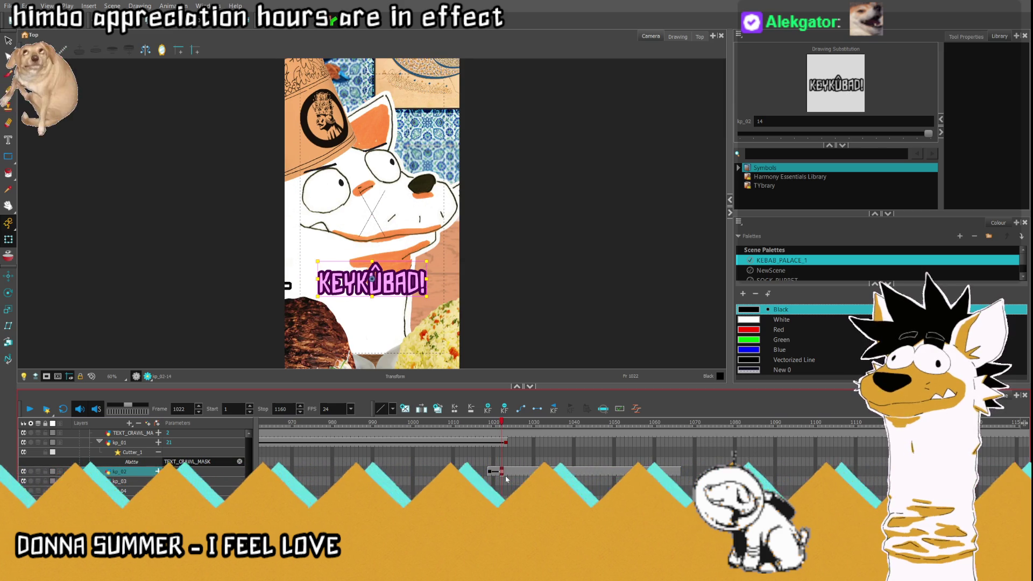
key("comma")
key("comma")
key("comma")
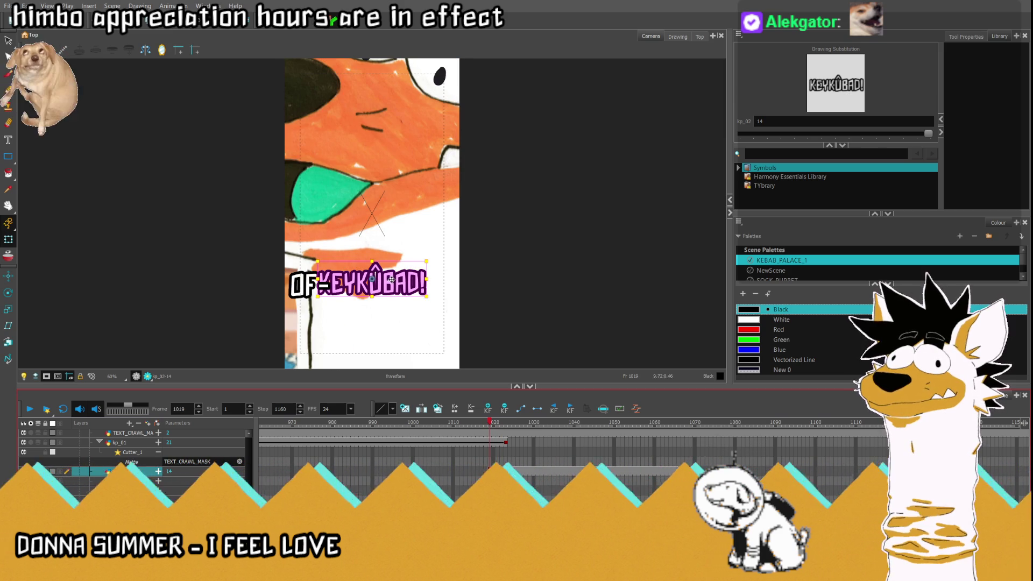
left_click_drag(380, 280, 518, 278)
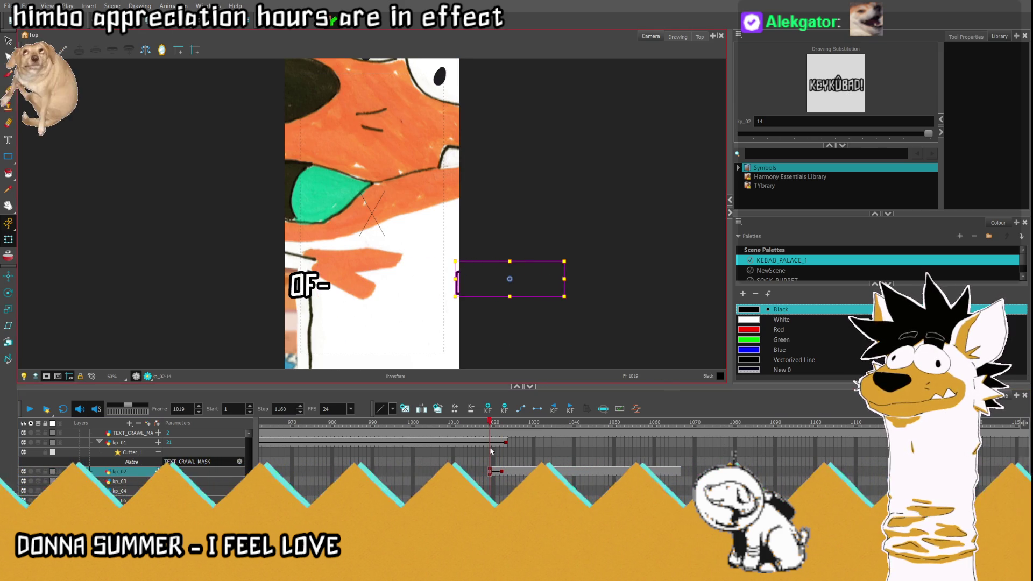
Step: Play back the caption transition from frame 1009 and return to frame 1020
left_click(507, 481)
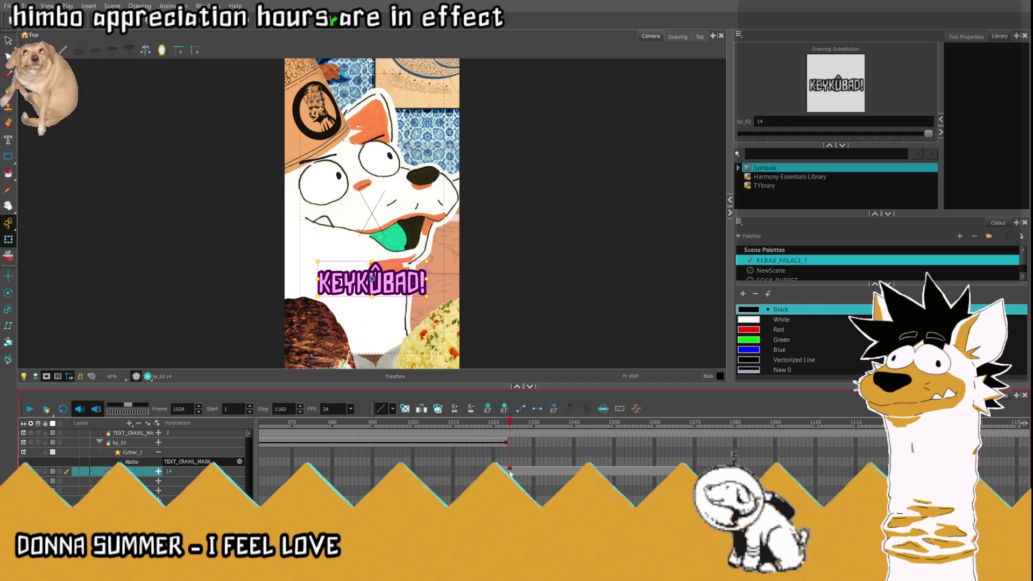
key("comma")
key("comma")
left_click(378, 287)
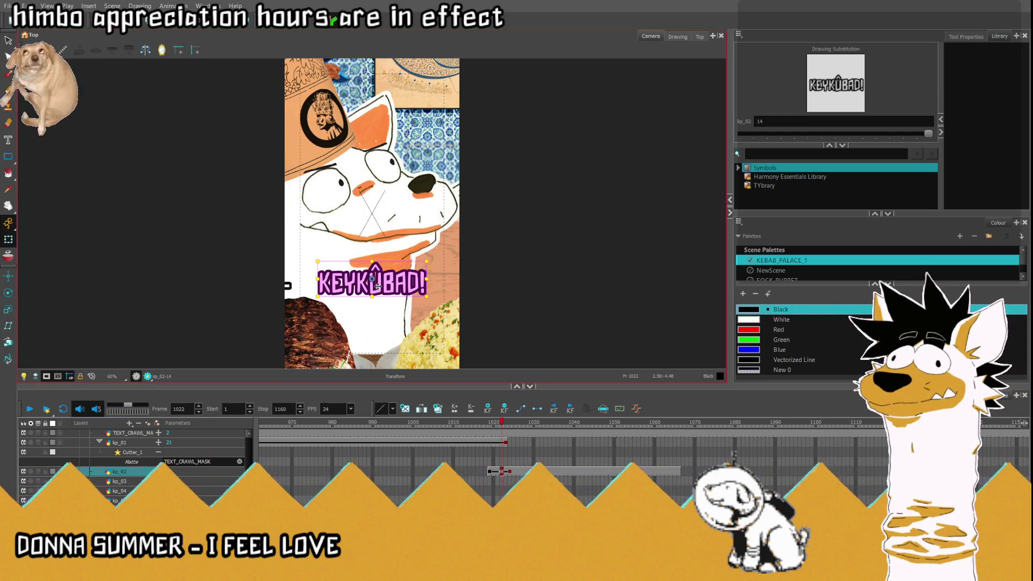
left_click(449, 462)
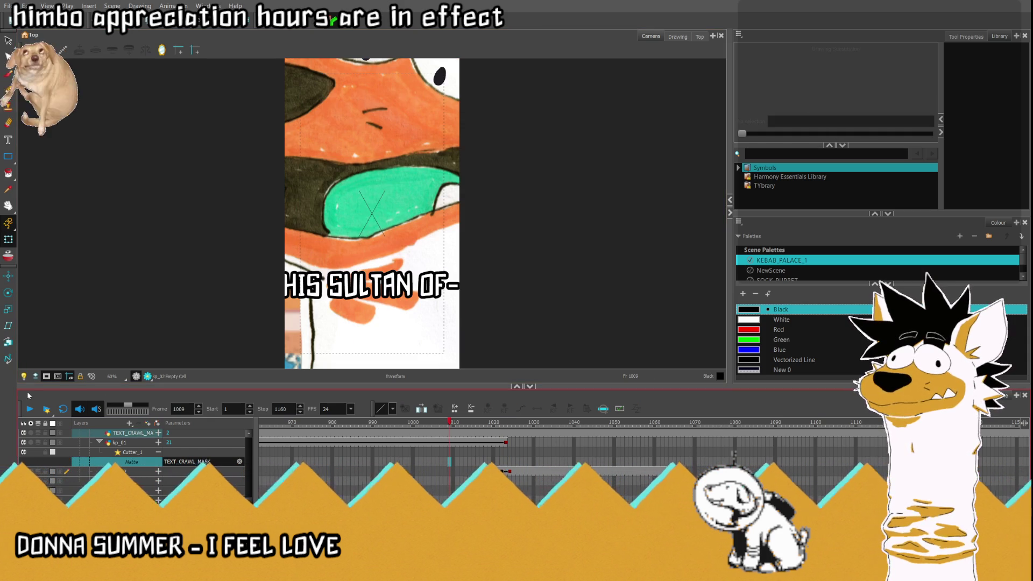
left_click(29, 409)
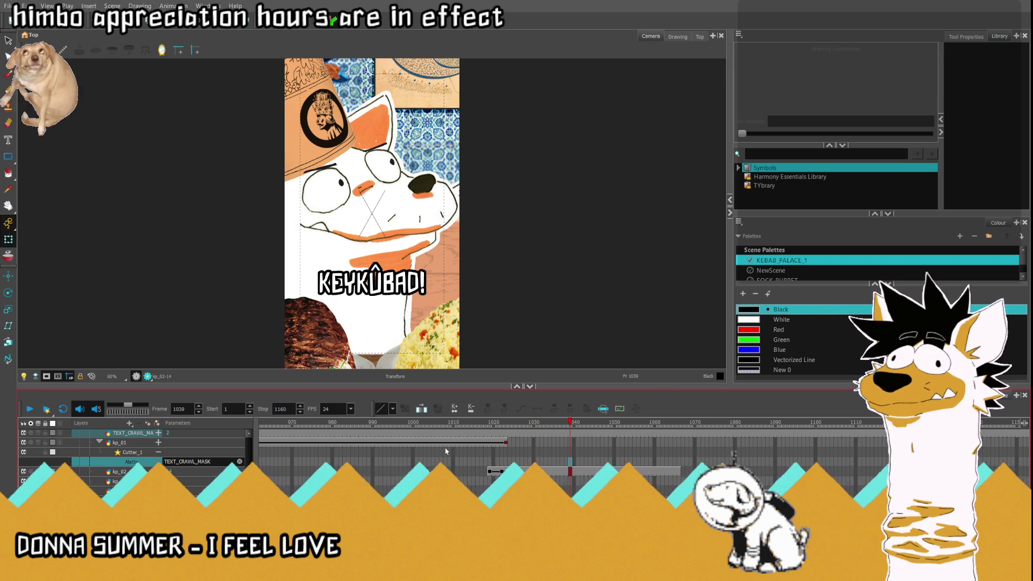
left_click_drag(507, 427, 494, 424)
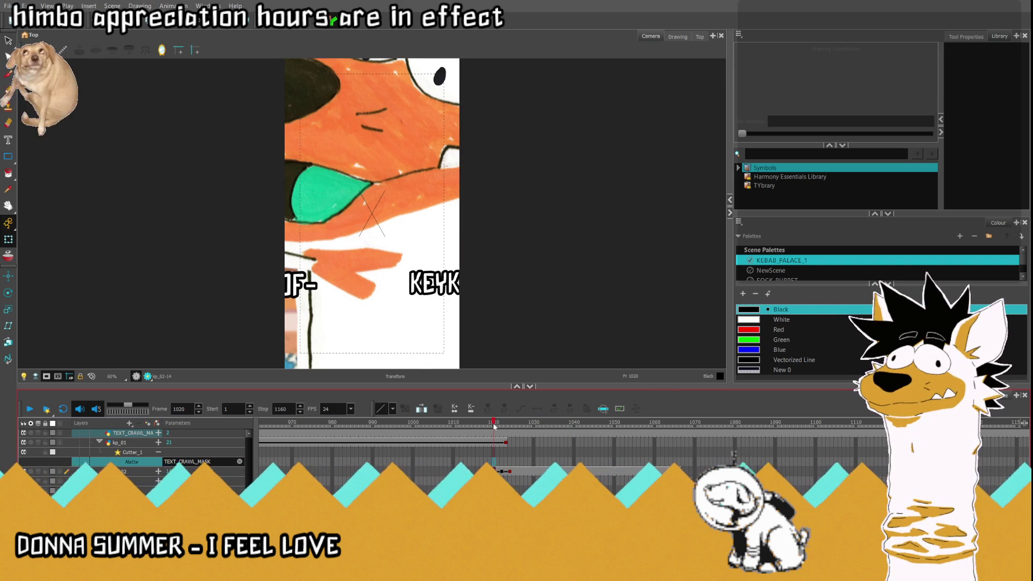
Step: Retime the kp_01 crawl so OF- meets KEYKÛBAD! at frame 1022
left_click(494, 442)
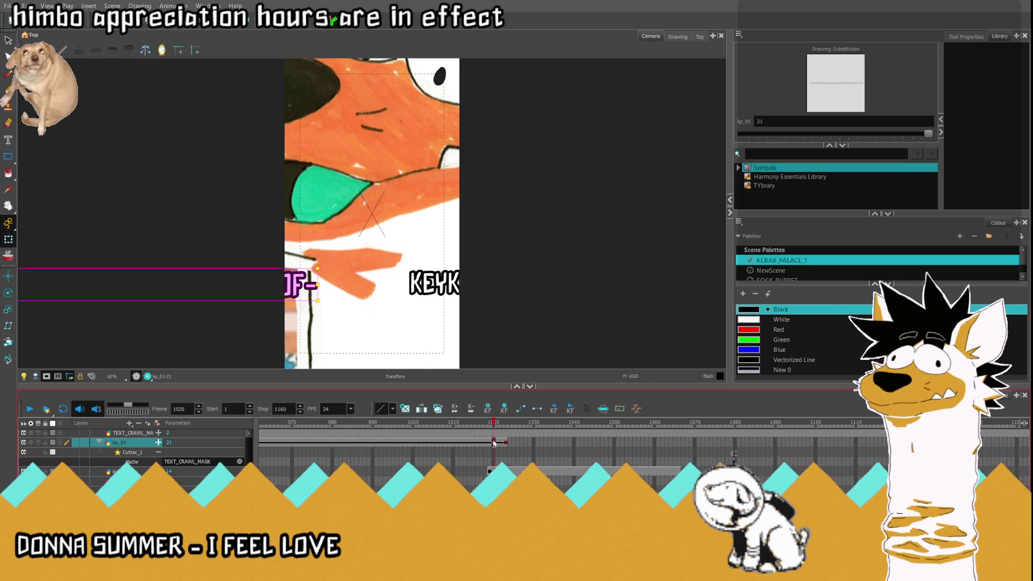
left_click_drag(493, 442, 502, 428)
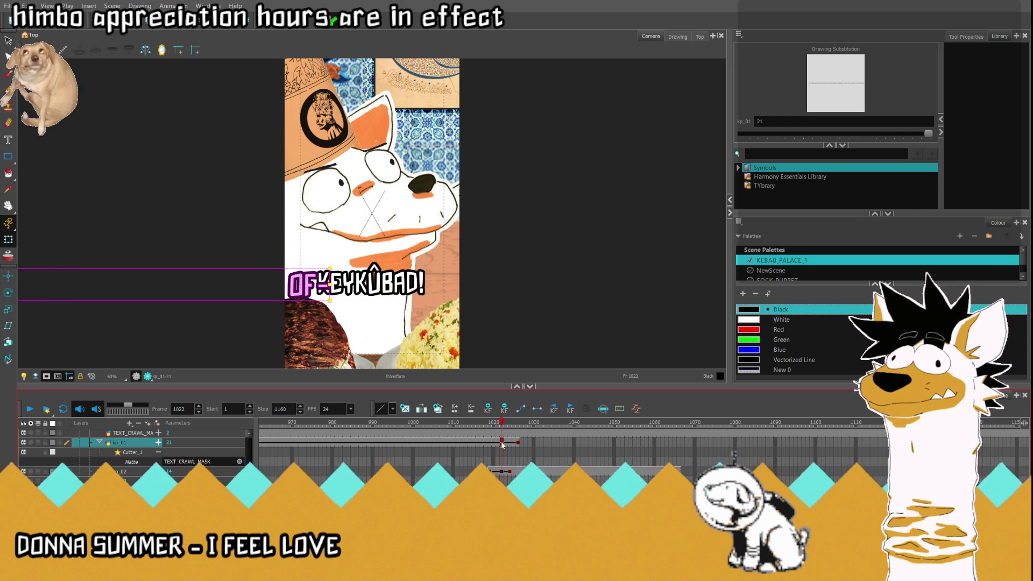
left_click_drag(502, 444, 501, 443)
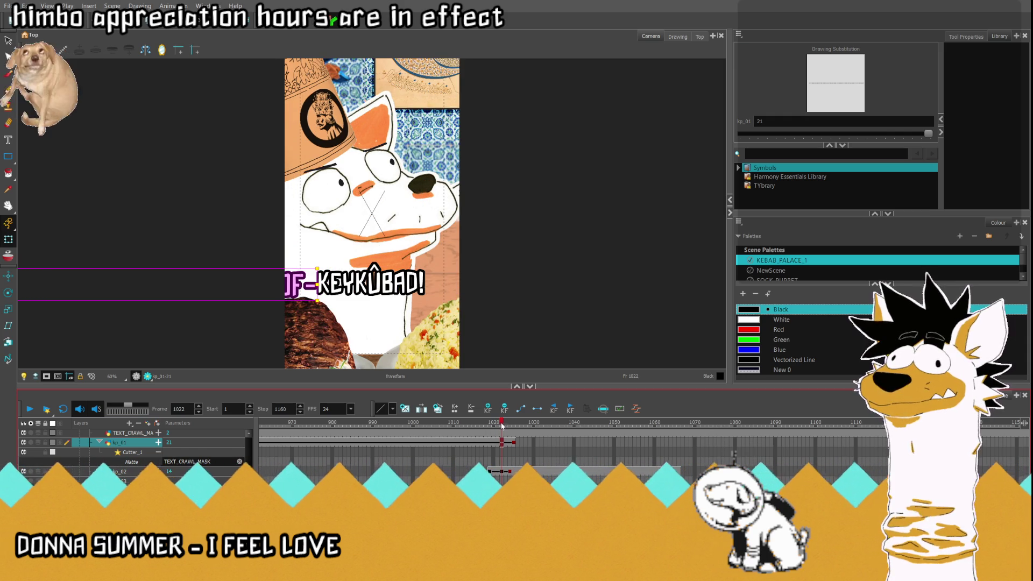
Step: Preview the retimed crawl, stopping playback on the KEYKÛBAD! shot
left_click(510, 424)
left_click(29, 409)
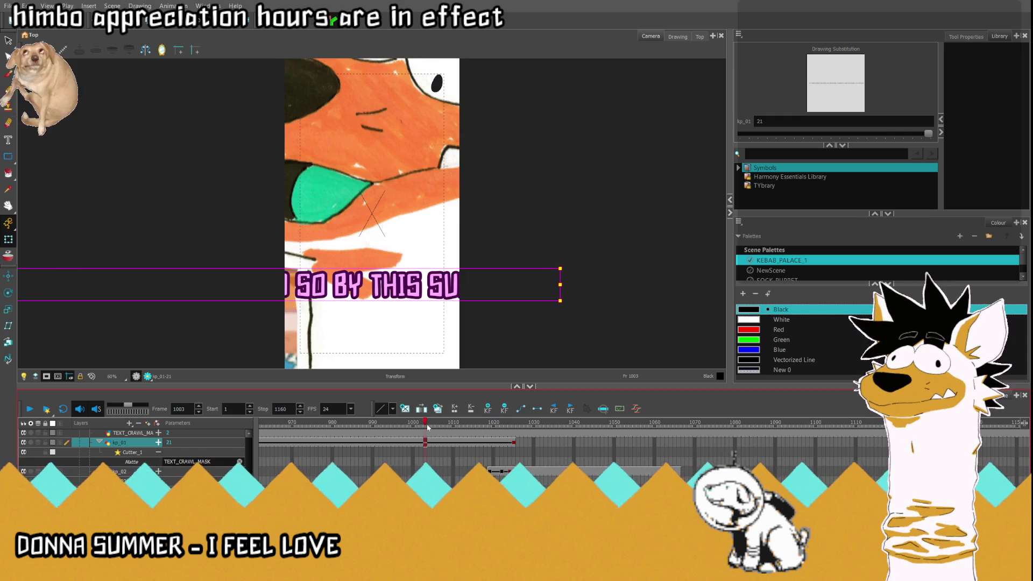
left_click(29, 408)
left_click(30, 409)
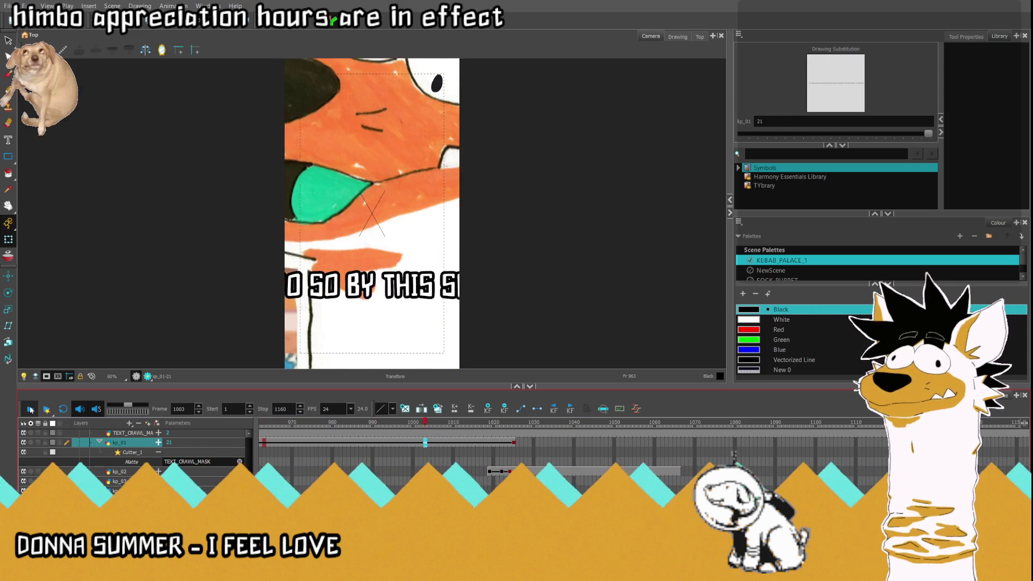
key("Return")
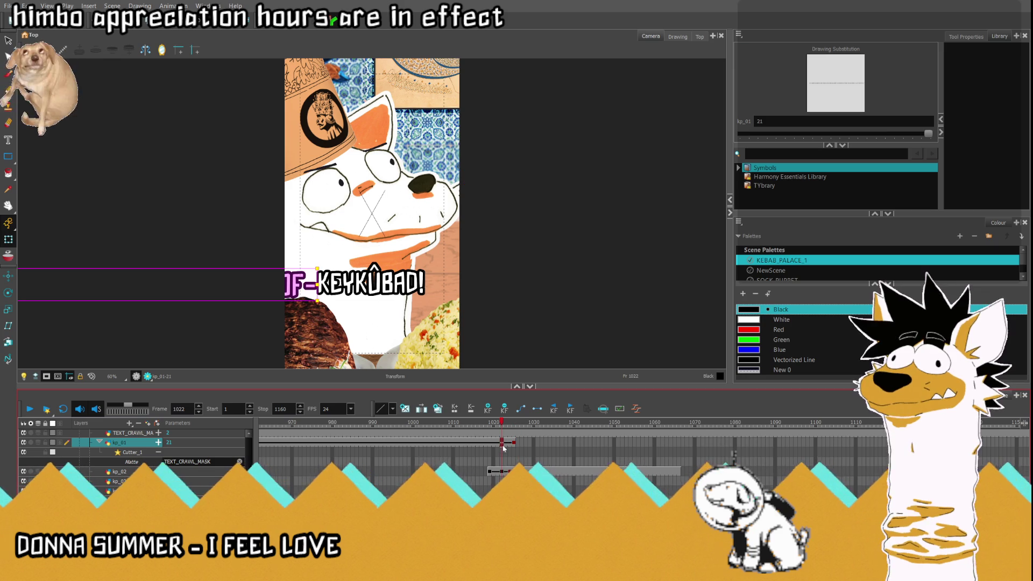
scroll(538, 446, "left", 3)
Step: In the Drawing view, lasso and delete the dash after OF in the crawl
left_click(679, 37)
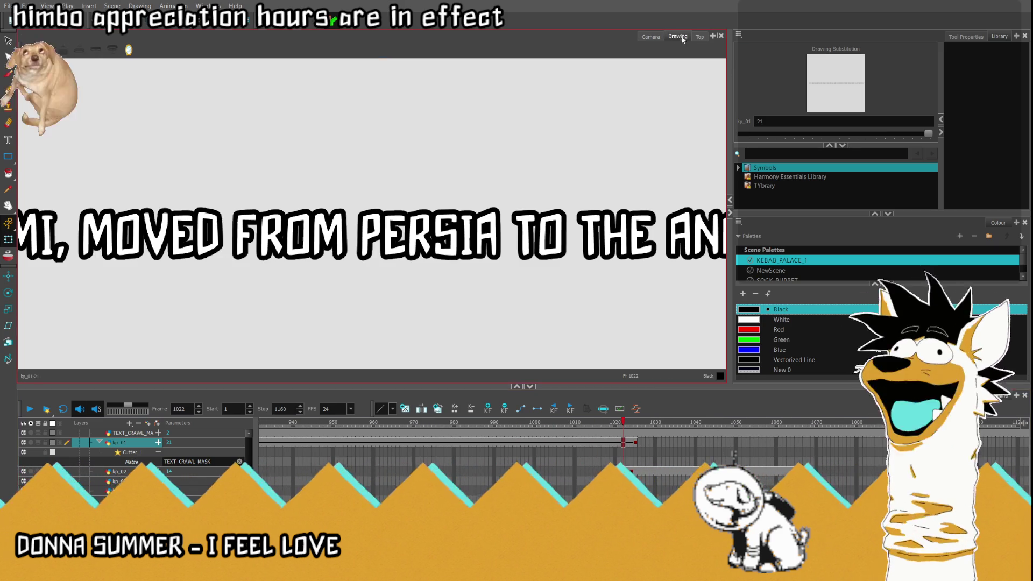
scroll(230, 170, "down", 8)
scroll(569, 202, "up", 6)
scroll(448, 122, "up", 5)
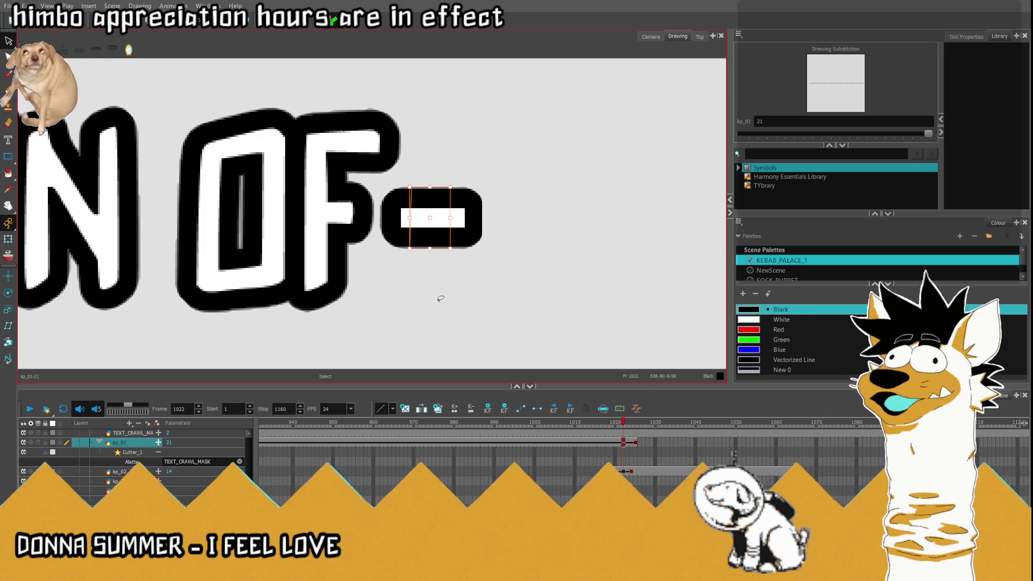
left_click_drag(492, 177, 490, 181)
key("Delete")
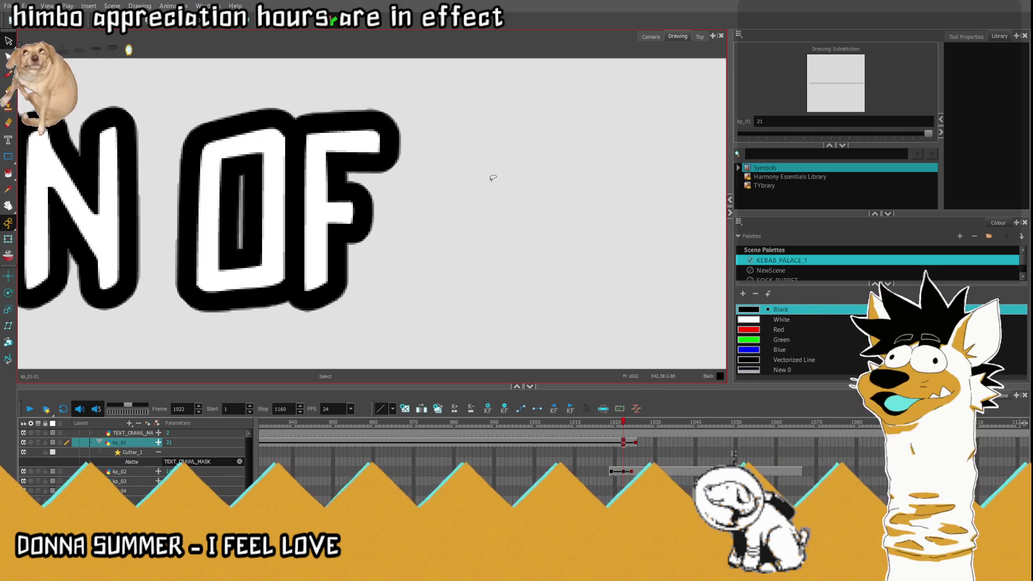
Step: Back in the Camera view, play the crawl from frames 1010 and 940 to review it
left_click(649, 36)
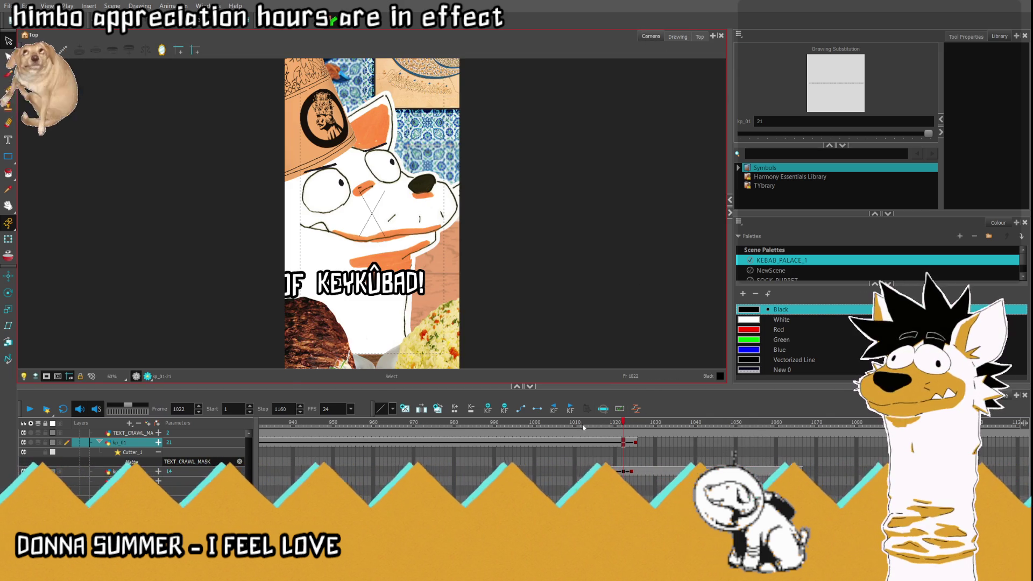
left_click(575, 423)
left_click(47, 409)
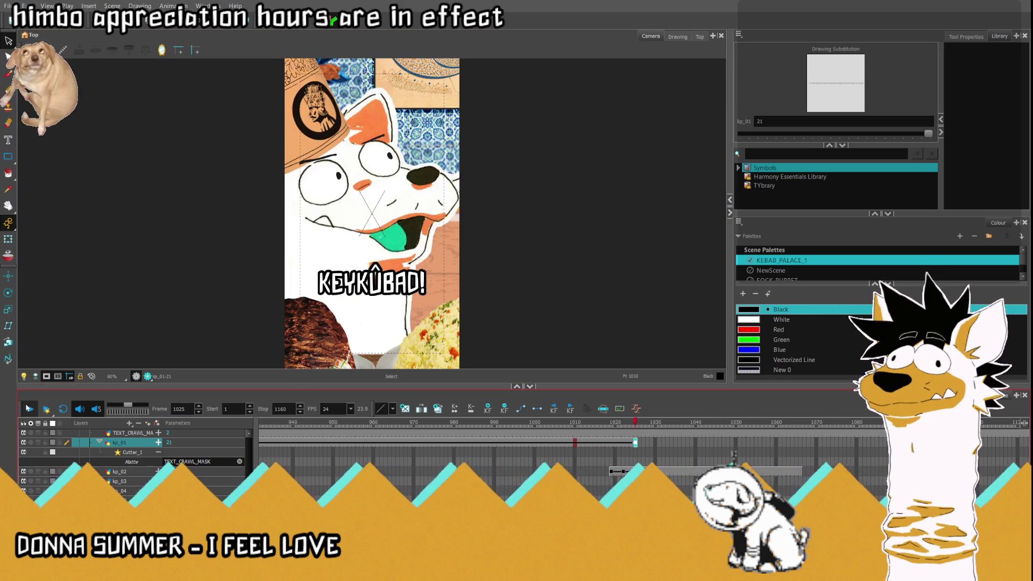
left_click(293, 447)
left_click(38, 410)
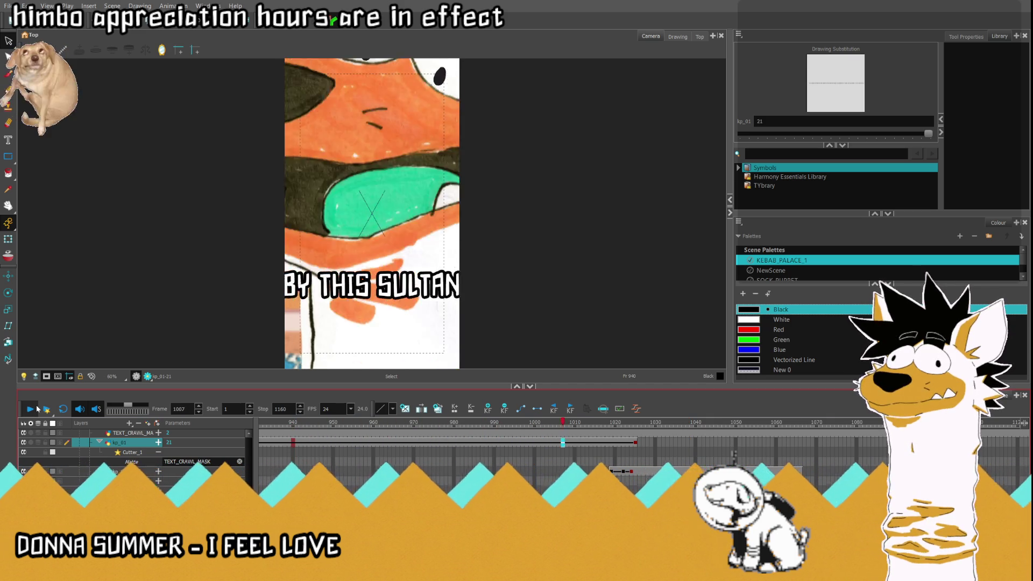
left_click(37, 409)
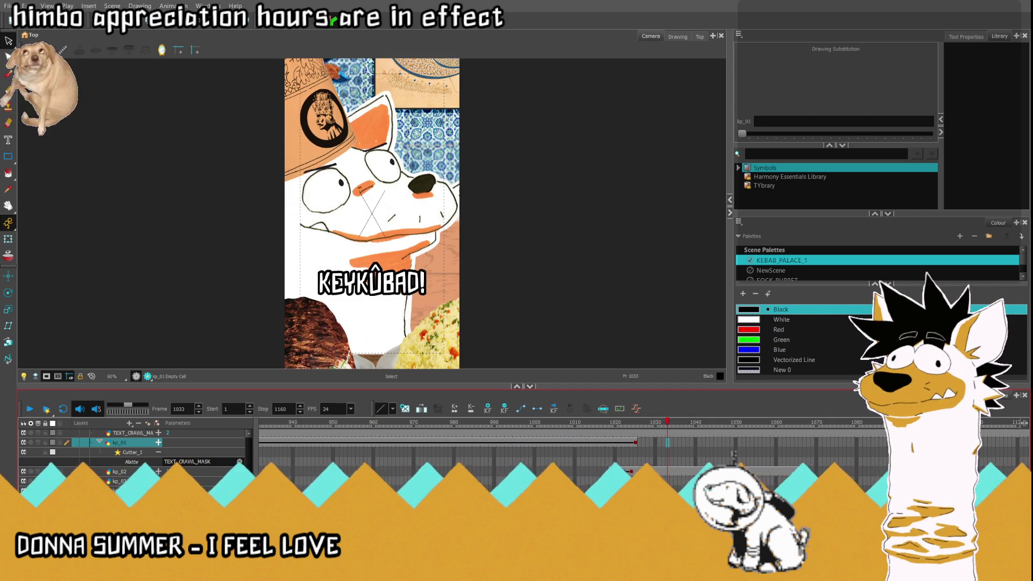
Step: Push the KEYKÛBAD! text off the canvas's right edge at frame 1019 on kp_02
left_click(612, 472)
left_click(630, 471)
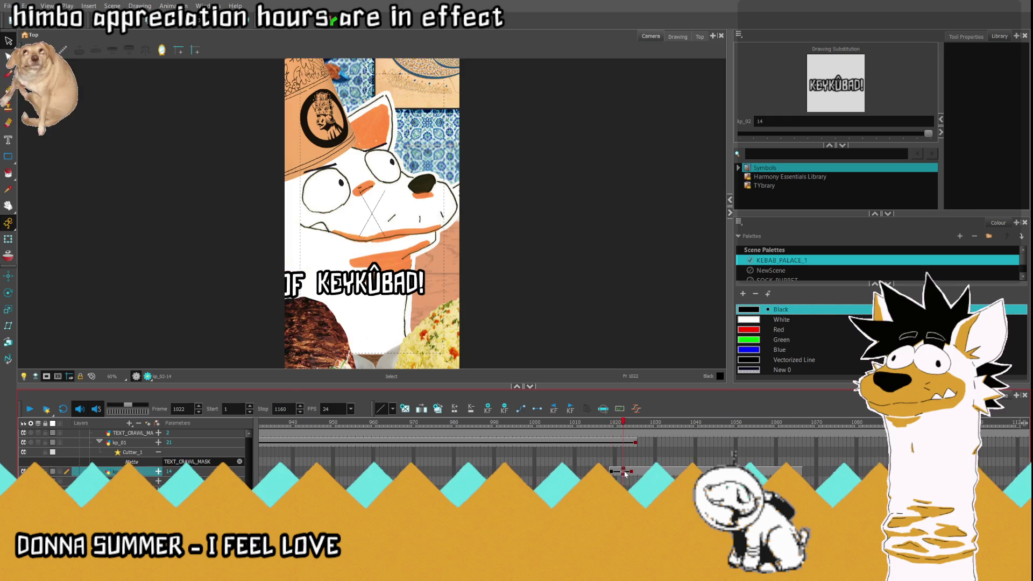
left_click(8, 239)
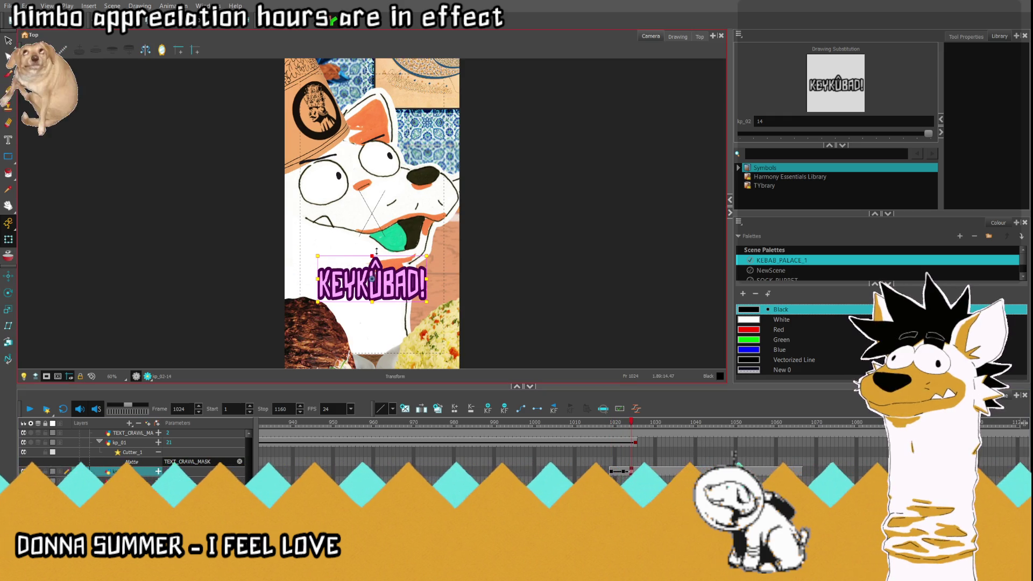
left_click(610, 484)
left_click(621, 472)
left_click(612, 472)
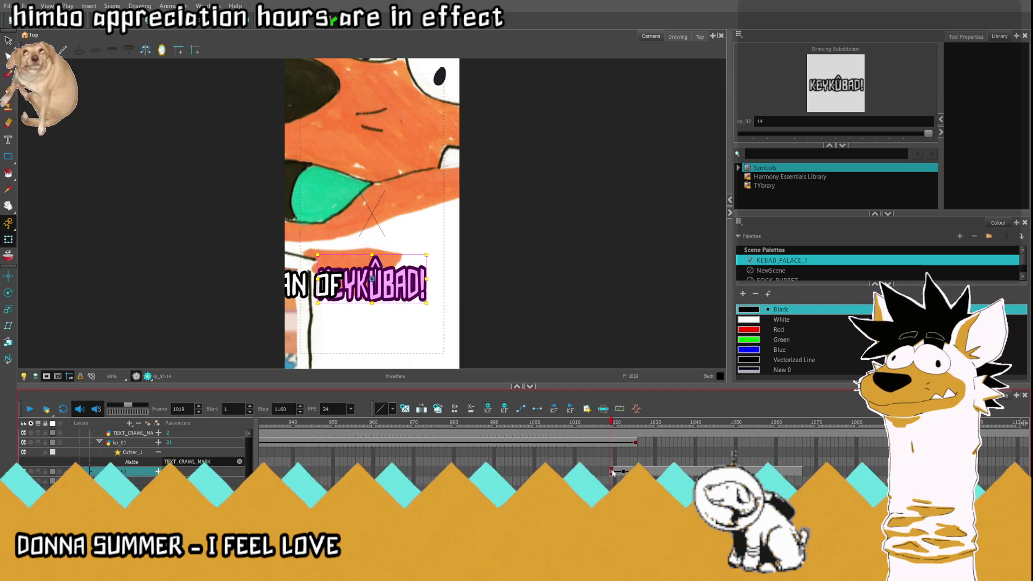
left_click_drag(360, 288, 519, 288)
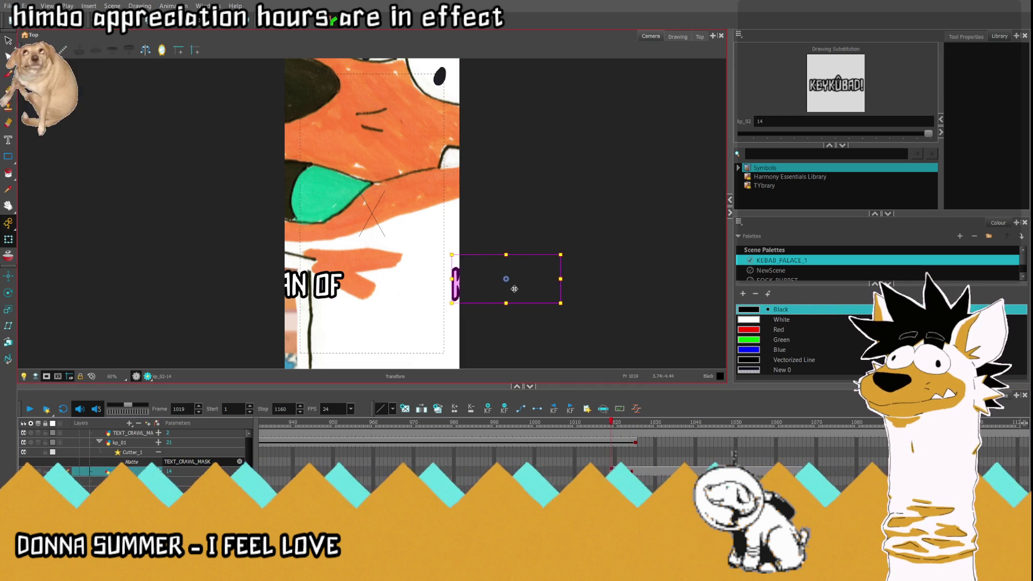
Step: Play from frame 1003 to check KEYKÛBAD! sliding in after OF
key("period")
key("period")
key("period")
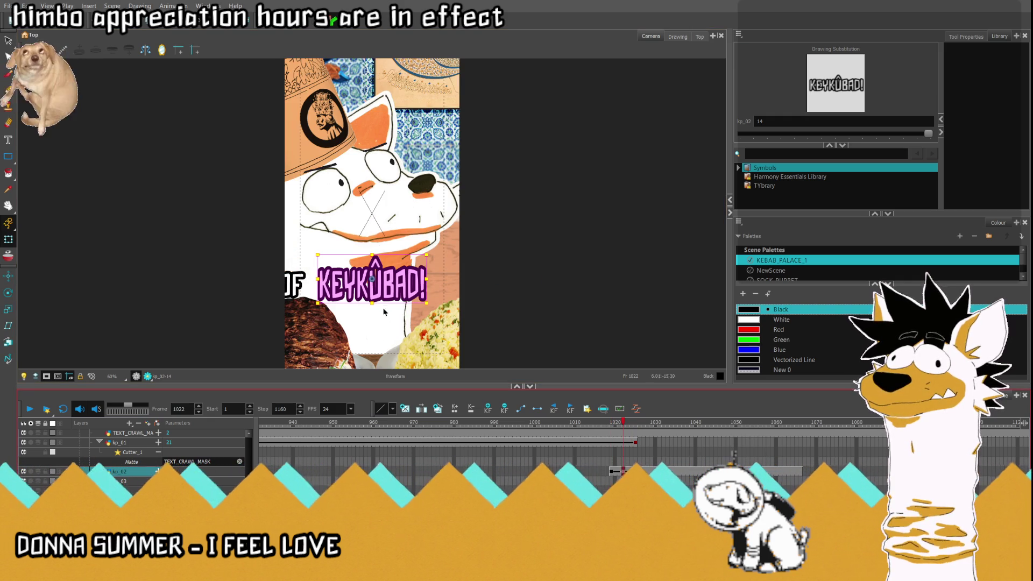
left_click(547, 462)
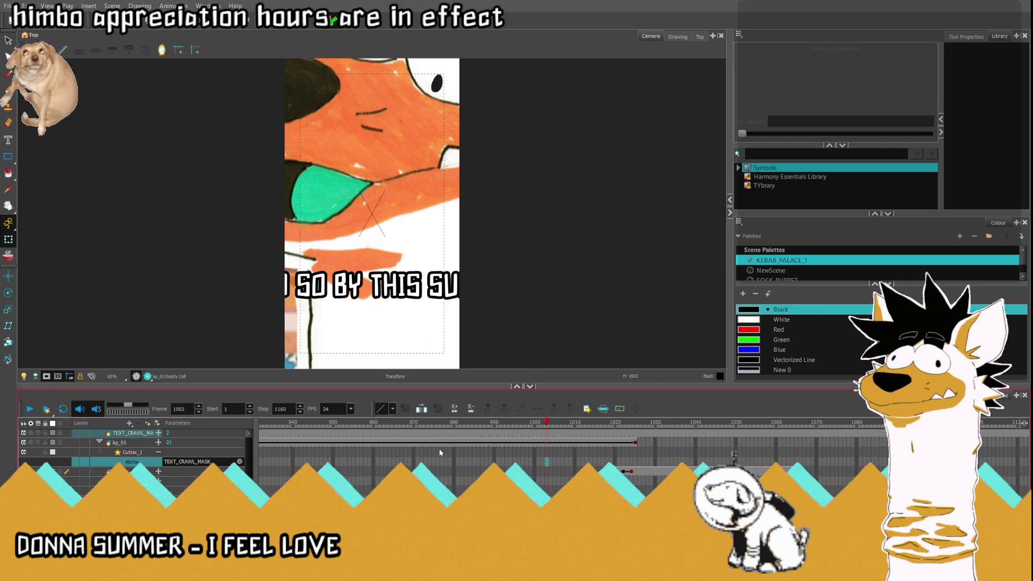
key("Return")
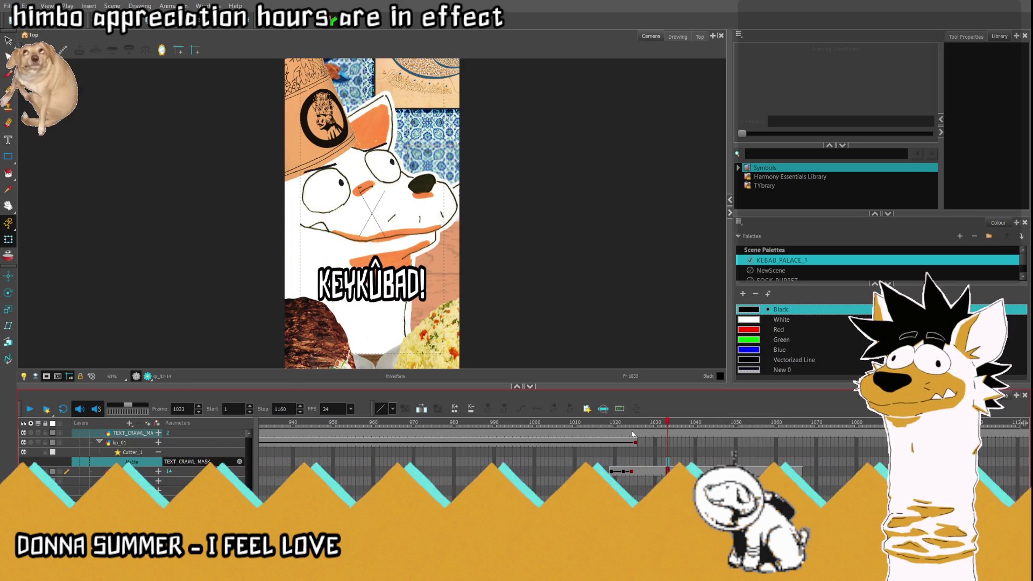
left_click_drag(605, 427, 620, 426)
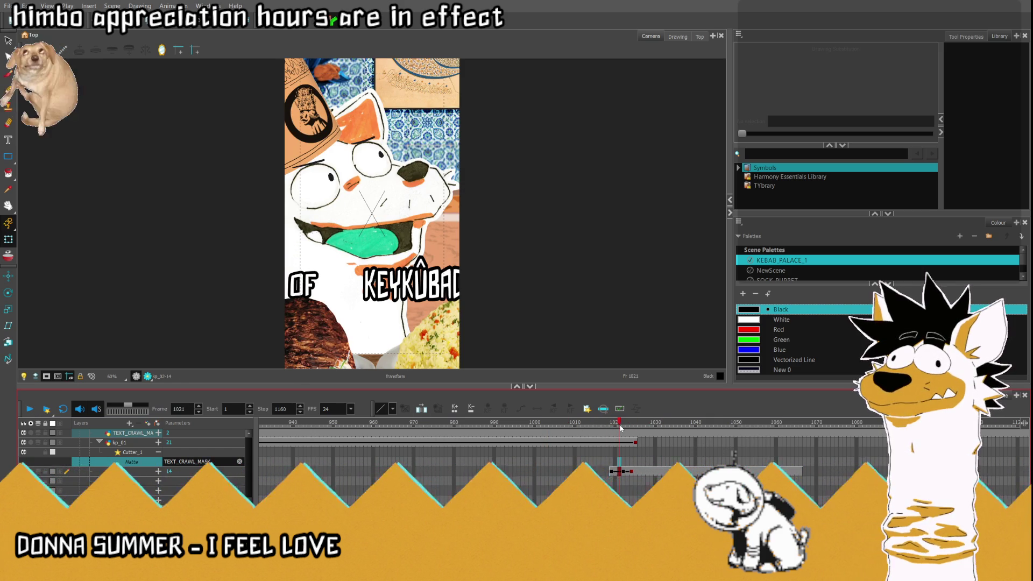
left_click(623, 442)
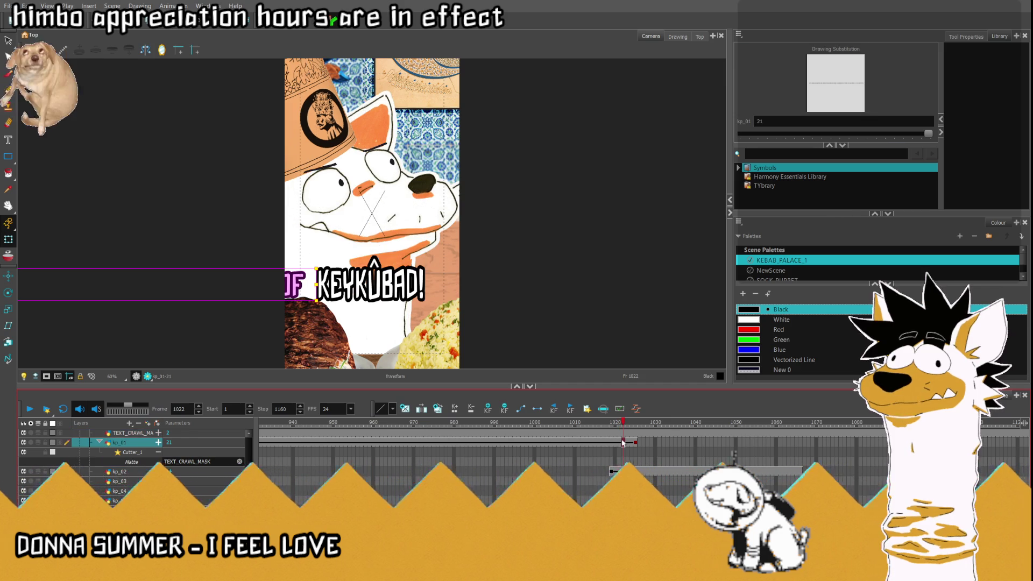
Step: Lengthen the kp_01 crawl by five frames and shift its text further left at frame 1021
key("plus")
key("plus")
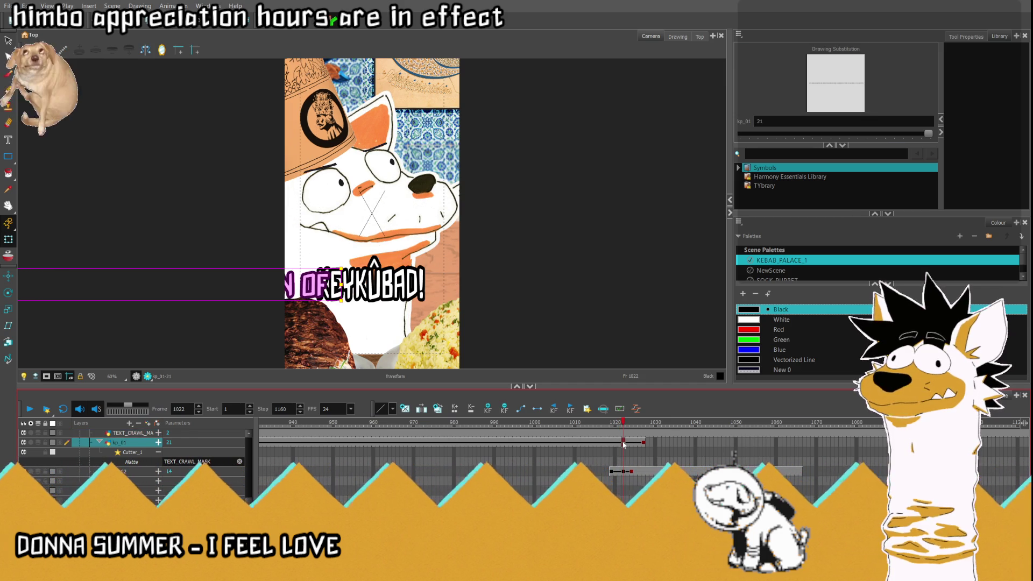
key("plus")
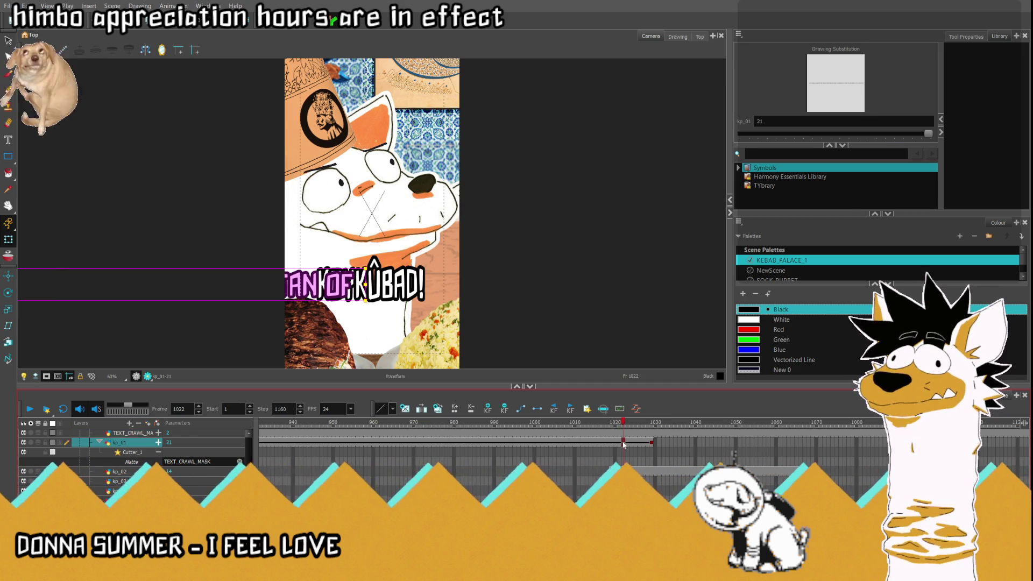
key("plus")
key("plus")
left_click(536, 425)
left_click_drag(536, 426, 617, 431)
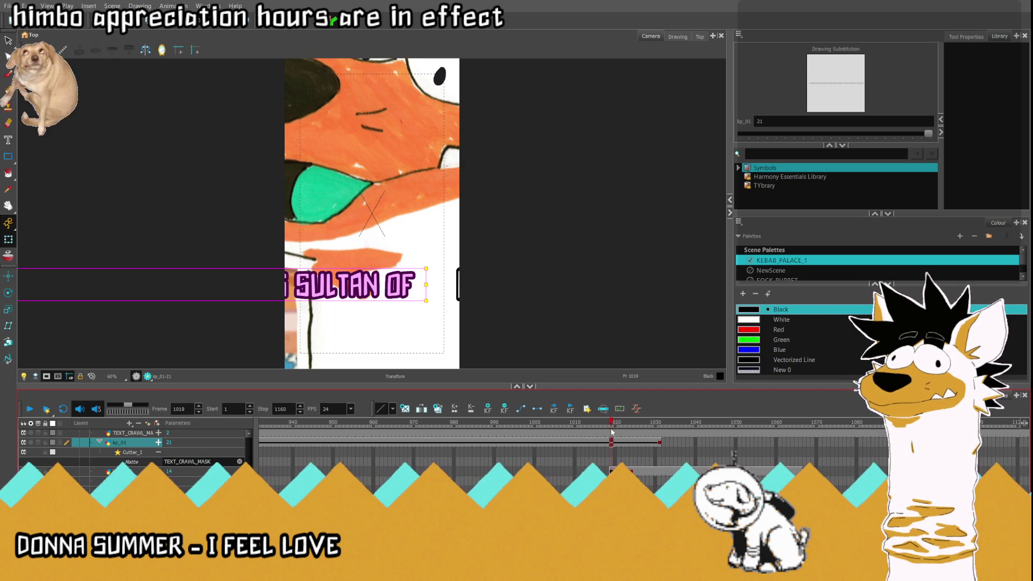
left_click(619, 432)
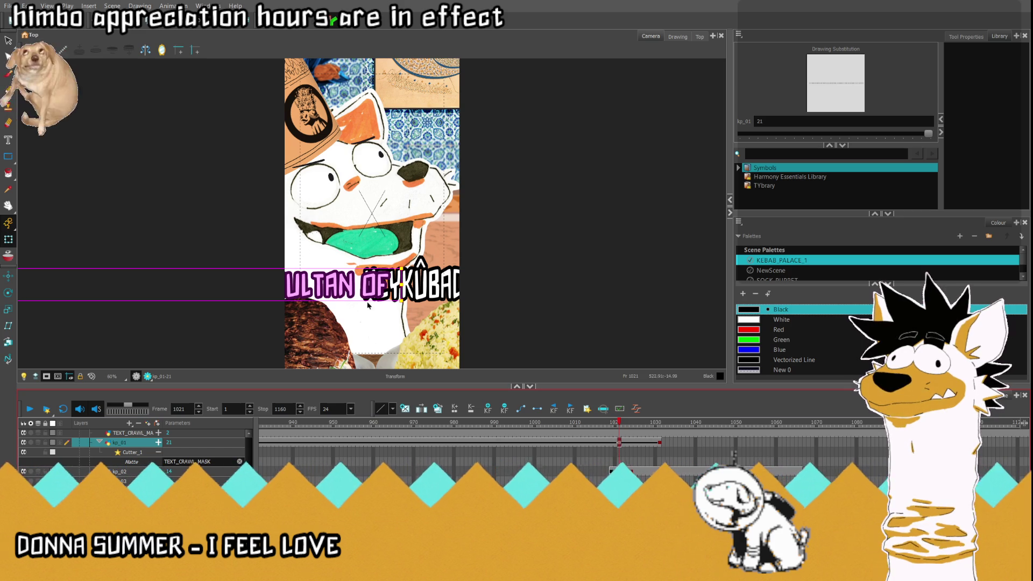
scroll(549, 249, "down", 4)
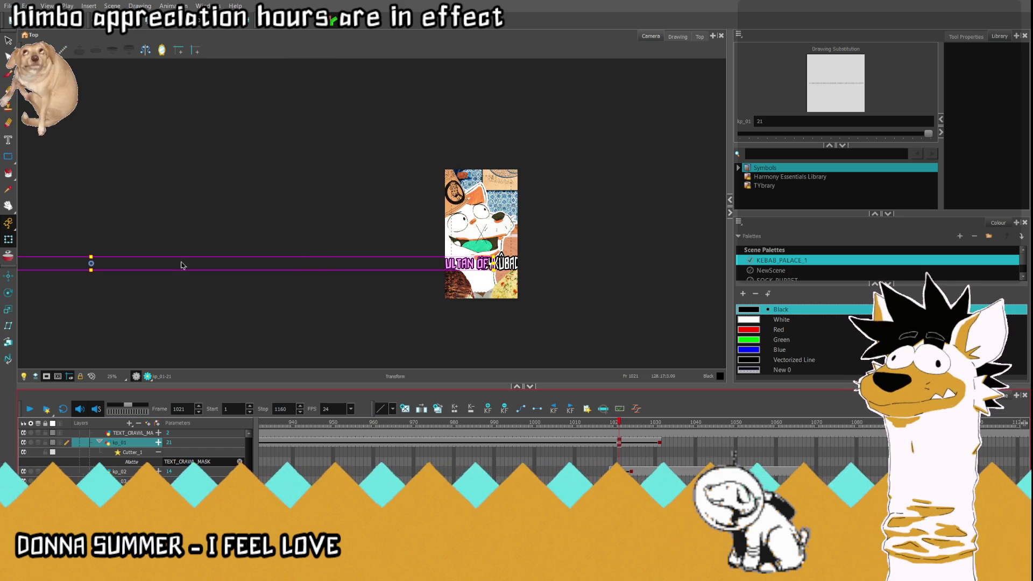
scroll(97, 253, "up", 2)
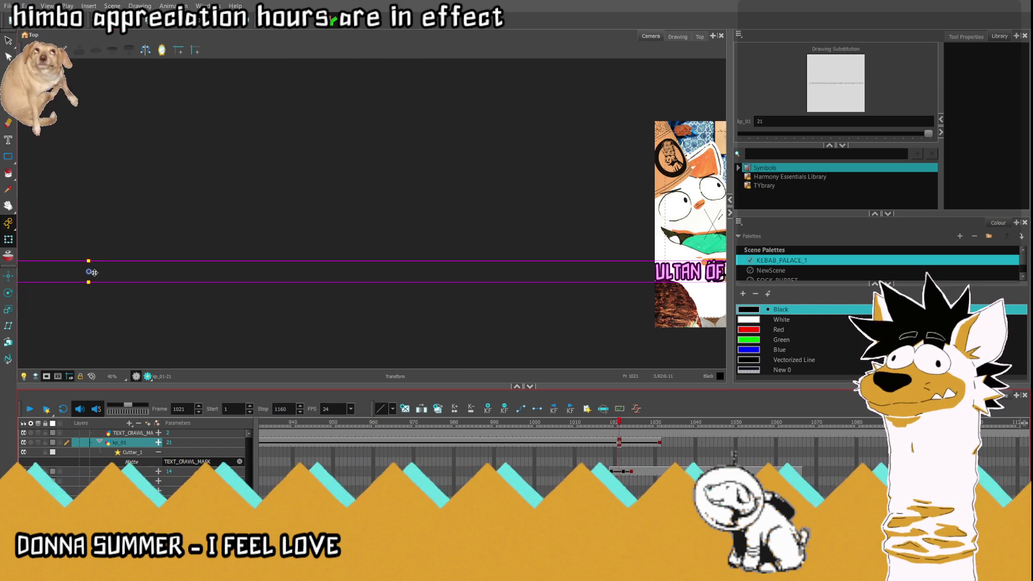
left_click_drag(93, 272, 71, 272)
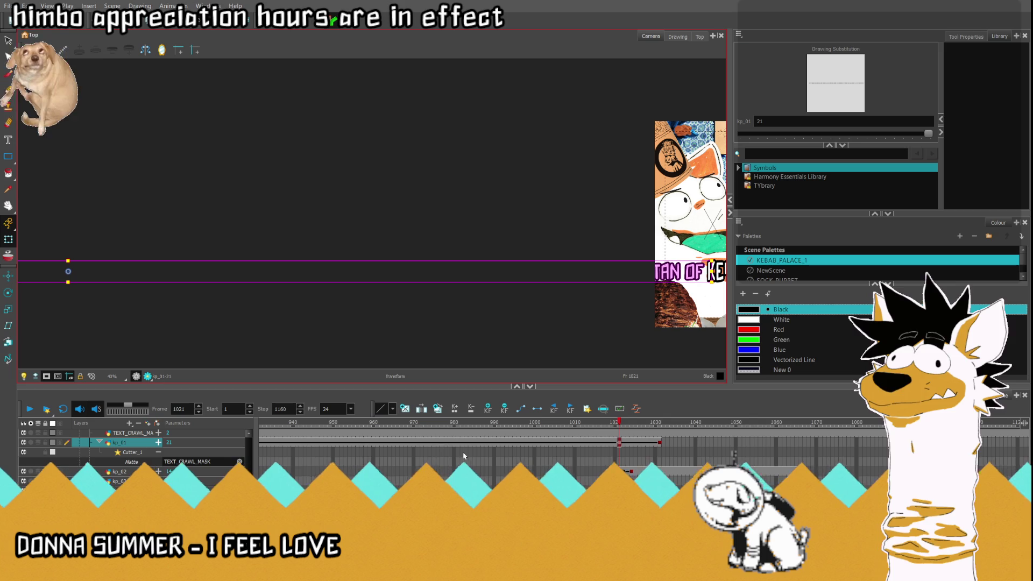
Step: Play the crawl from frame 1019 and step through frames 1021–1022 to check it
left_click(659, 441)
left_click(611, 442)
left_click(30, 409)
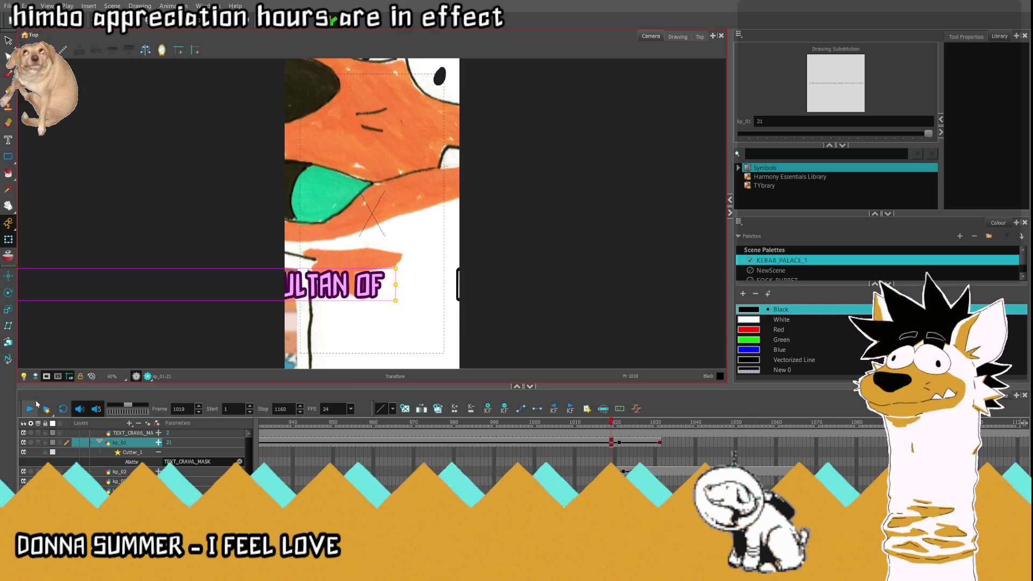
left_click(619, 442)
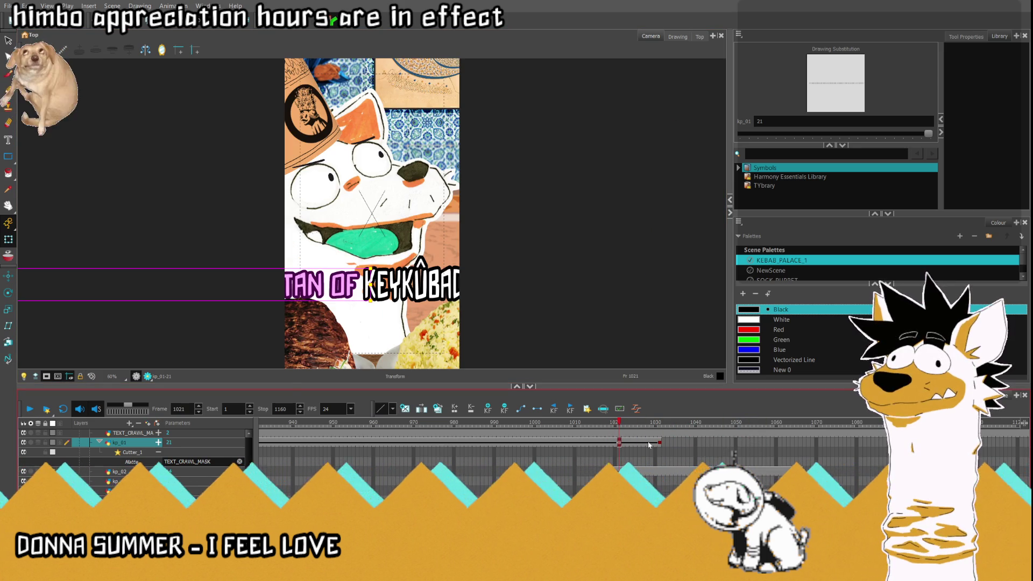
key("period")
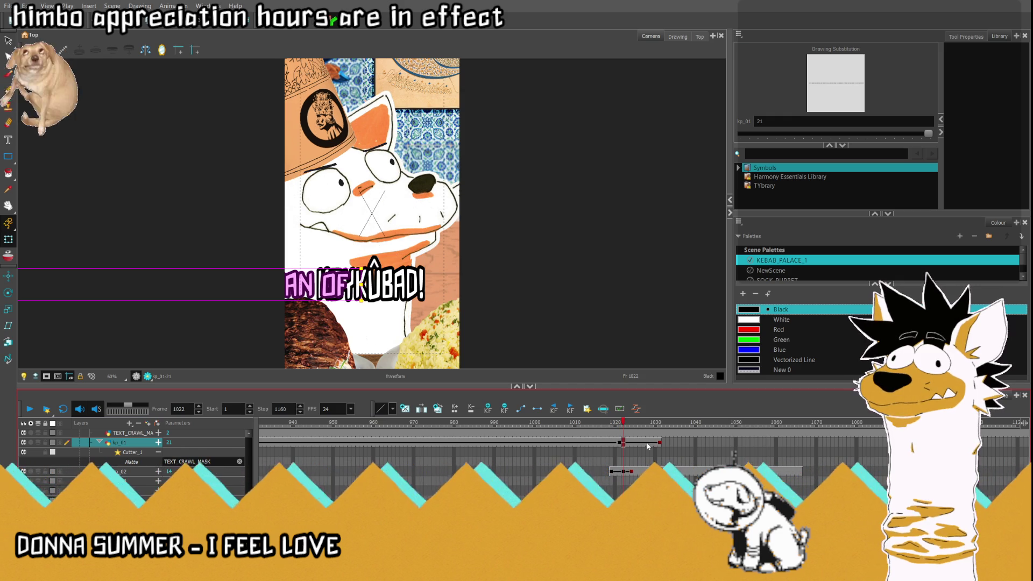
key("period")
key("comma")
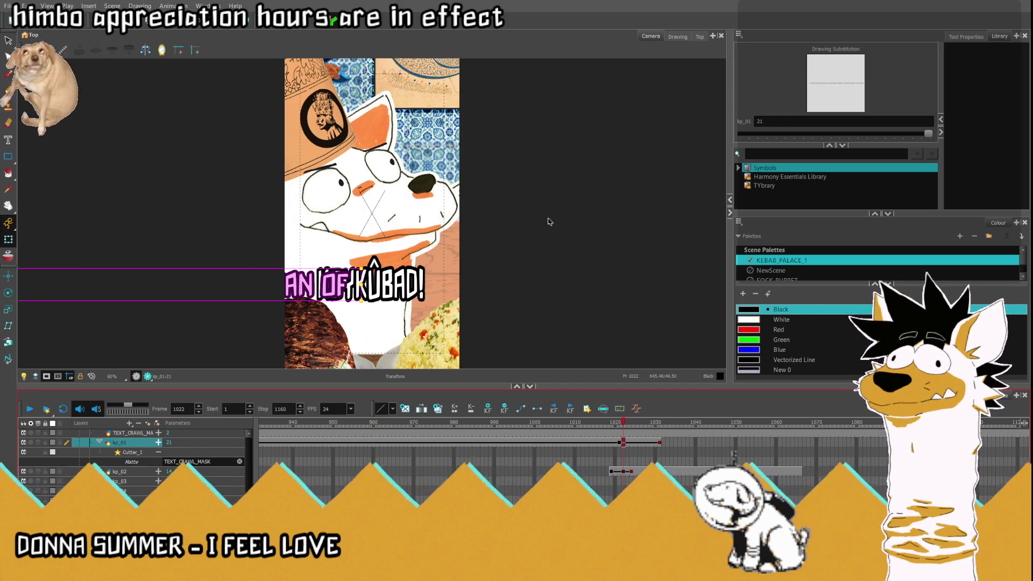
scroll(382, 240, "down", 3)
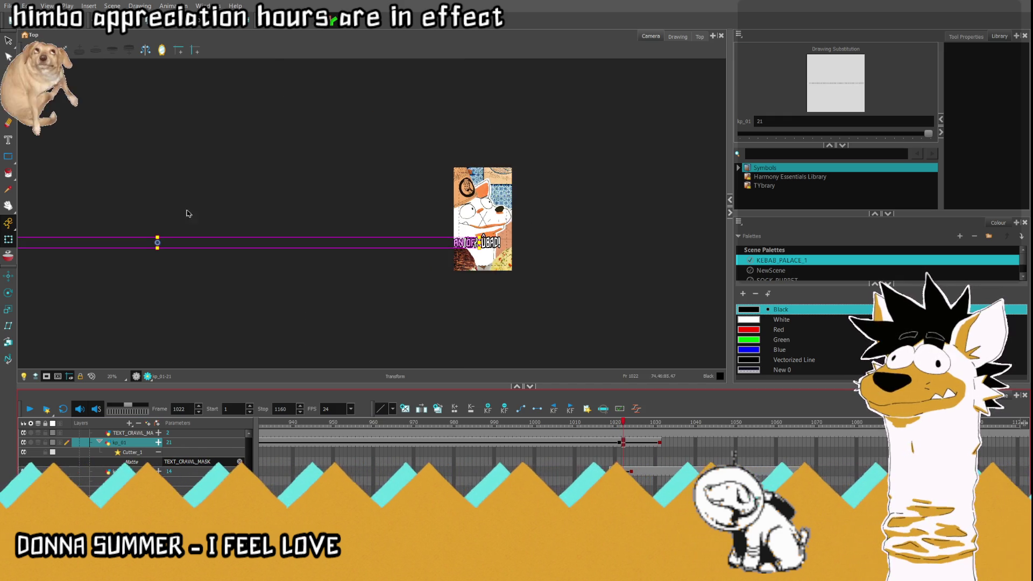
scroll(167, 239, "up", 2)
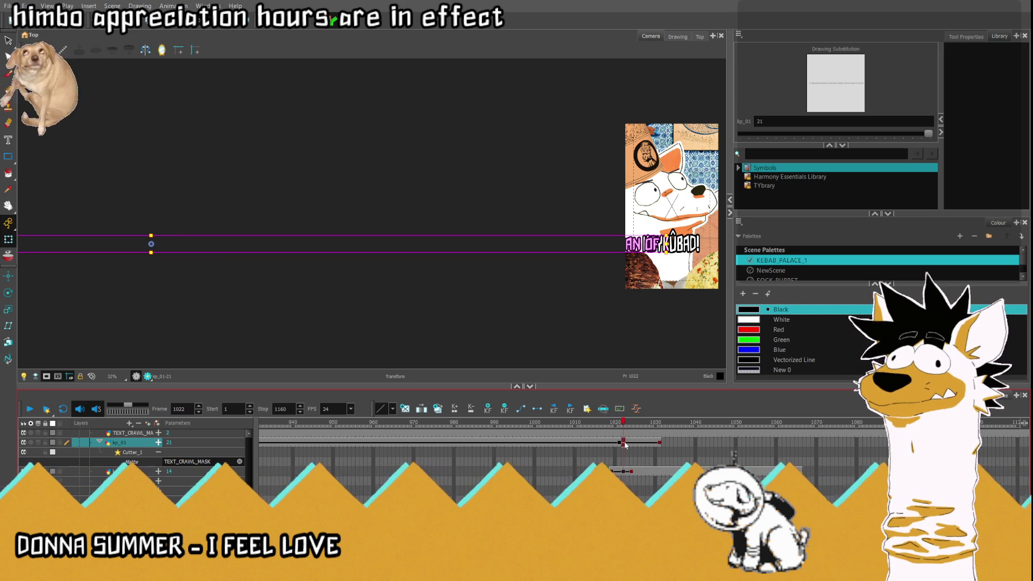
Step: Drag kp_01's ending keyframe back to about frame 1023 and replay from frame 1010
left_click_drag(623, 444, 623, 444)
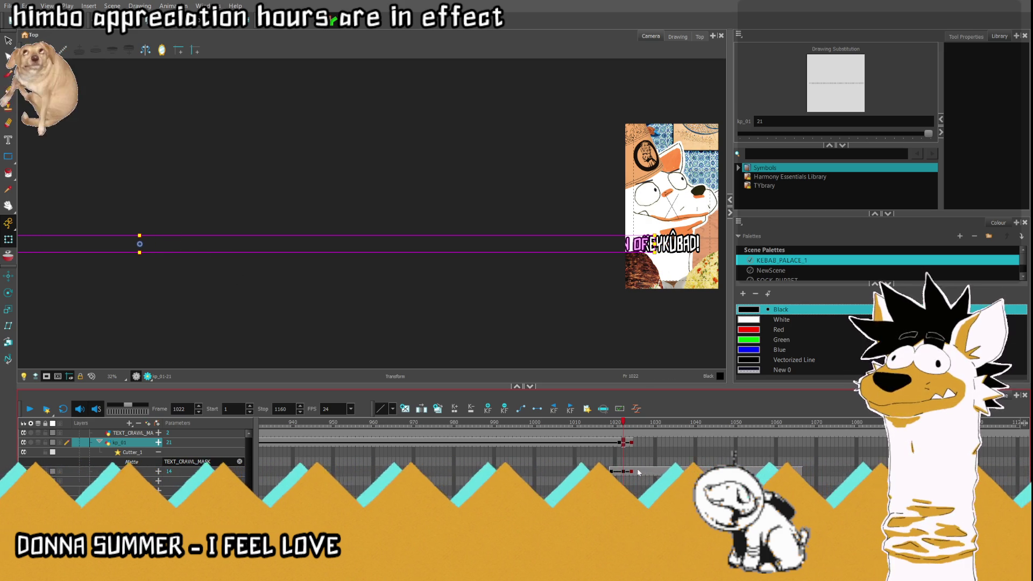
left_click_drag(623, 445, 639, 472)
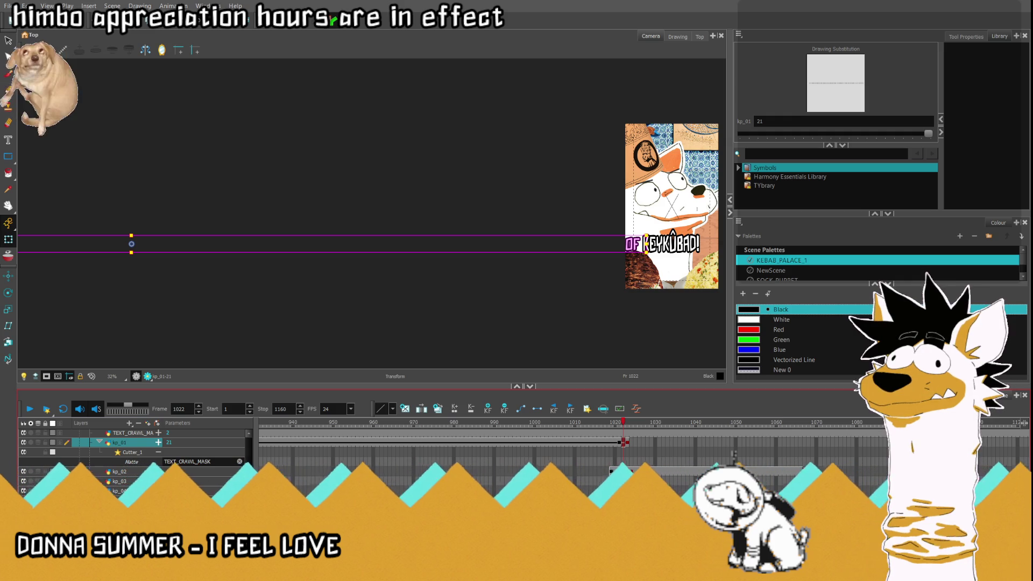
key("comma")
key("comma")
key("comma")
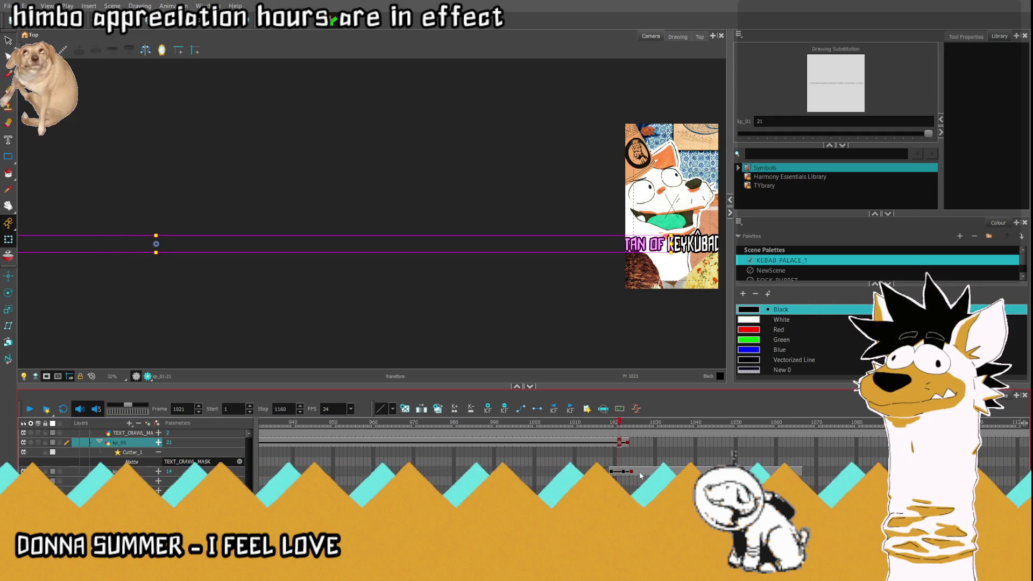
left_click(92, 376)
key("Return")
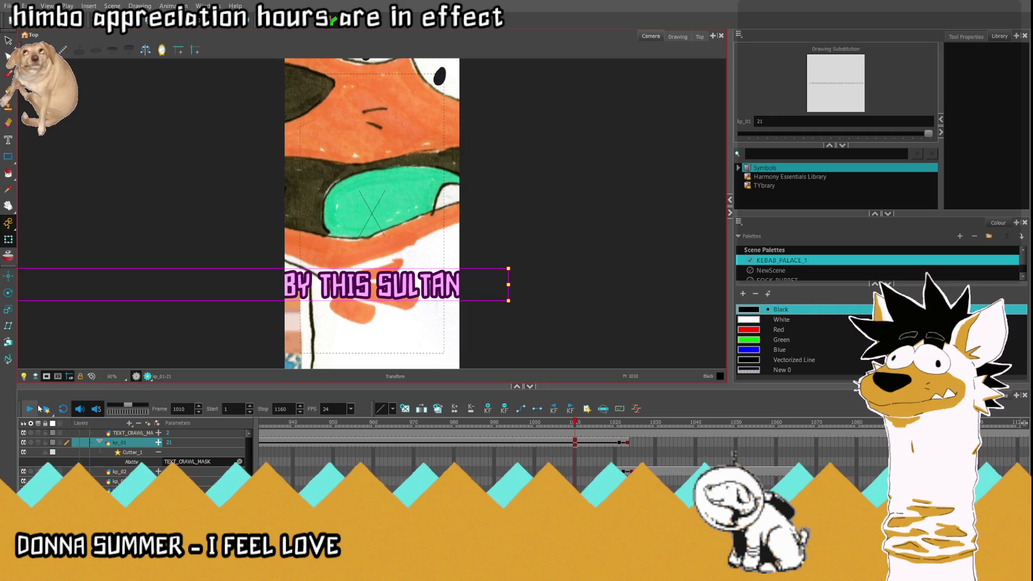
key("Return")
Step: Nudge the crawl text slightly right at frame 1023
left_click(618, 442)
key("period")
scroll(321, 272, "down", 3)
scroll(321, 272, "down", 2)
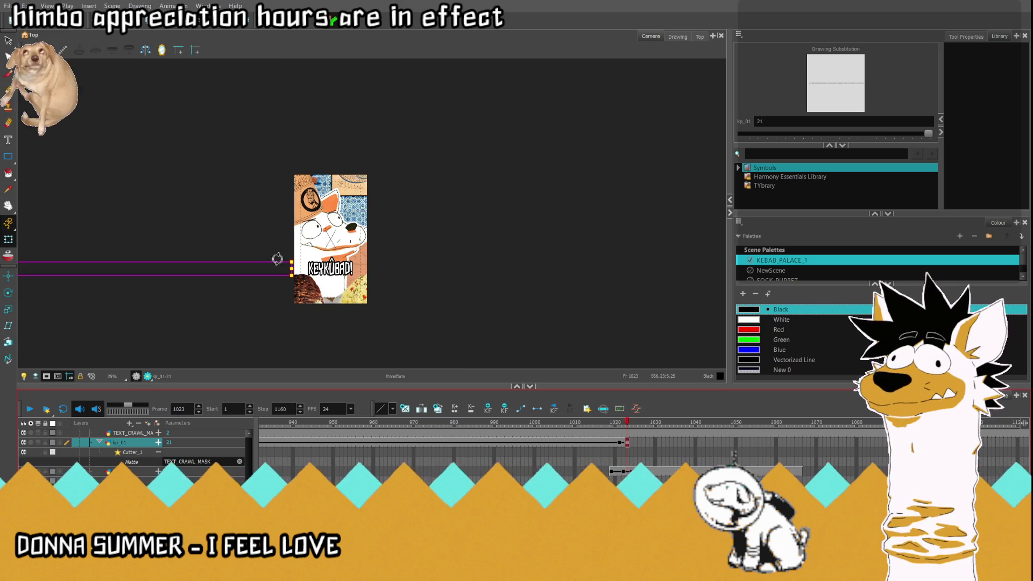
scroll(123, 231, "down", 1)
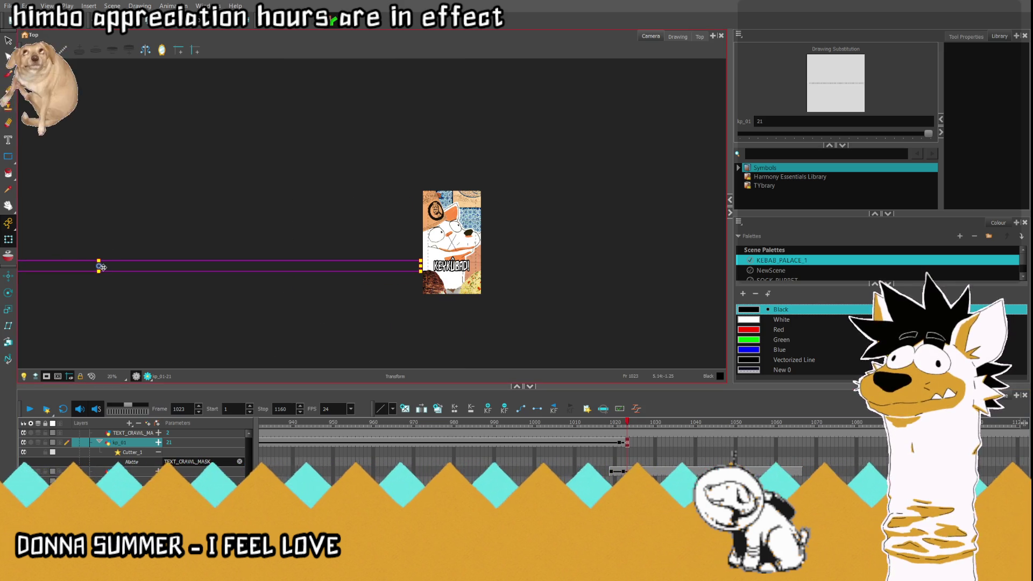
left_click_drag(106, 265, 109, 265)
scroll(493, 255, "up", 3)
Step: Review the crawl playback from frames 1013, 938 and 1019
left_click(587, 440)
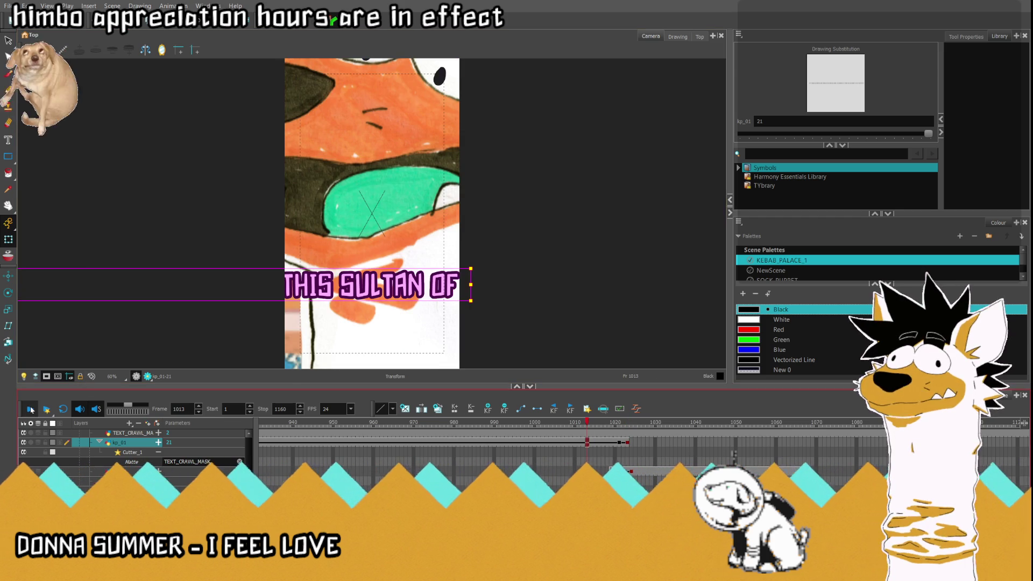
left_click(31, 410)
left_click(415, 459)
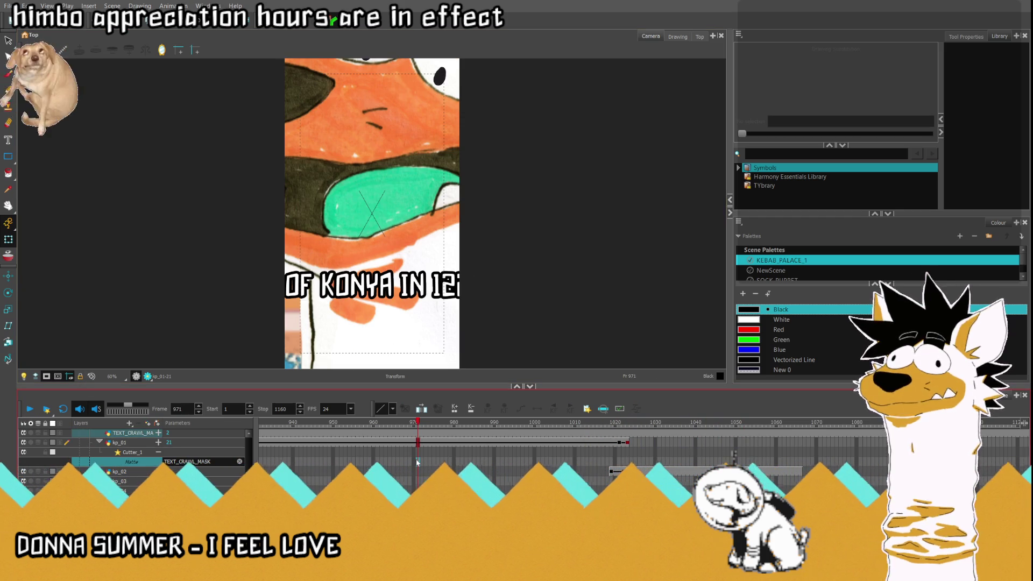
left_click(285, 433)
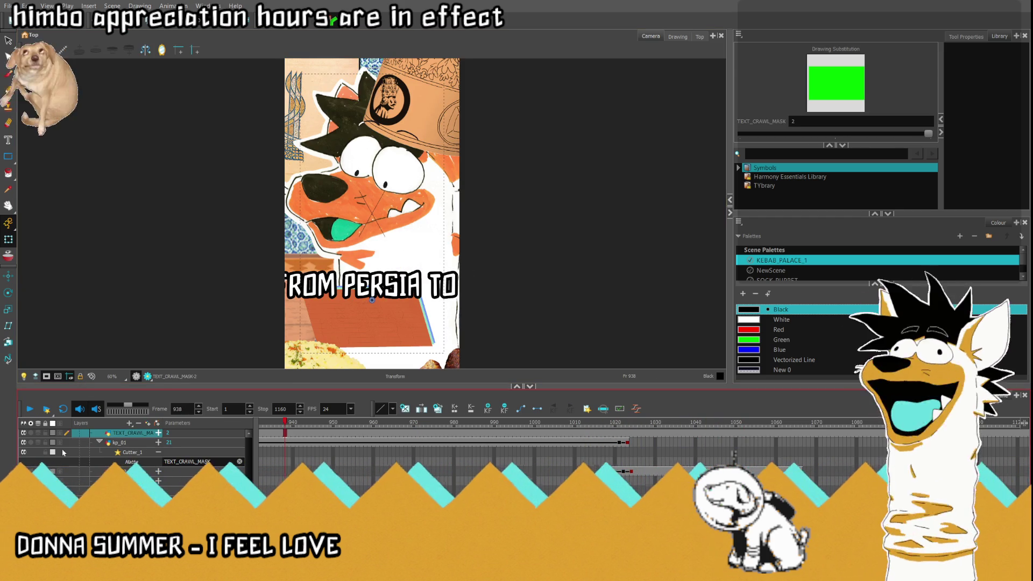
left_click(31, 410)
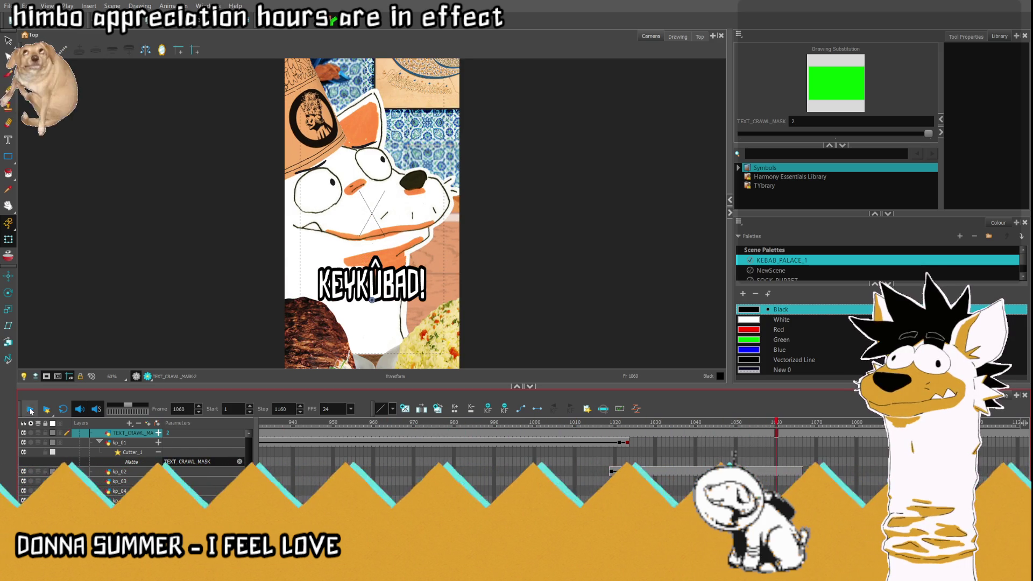
left_click(610, 442)
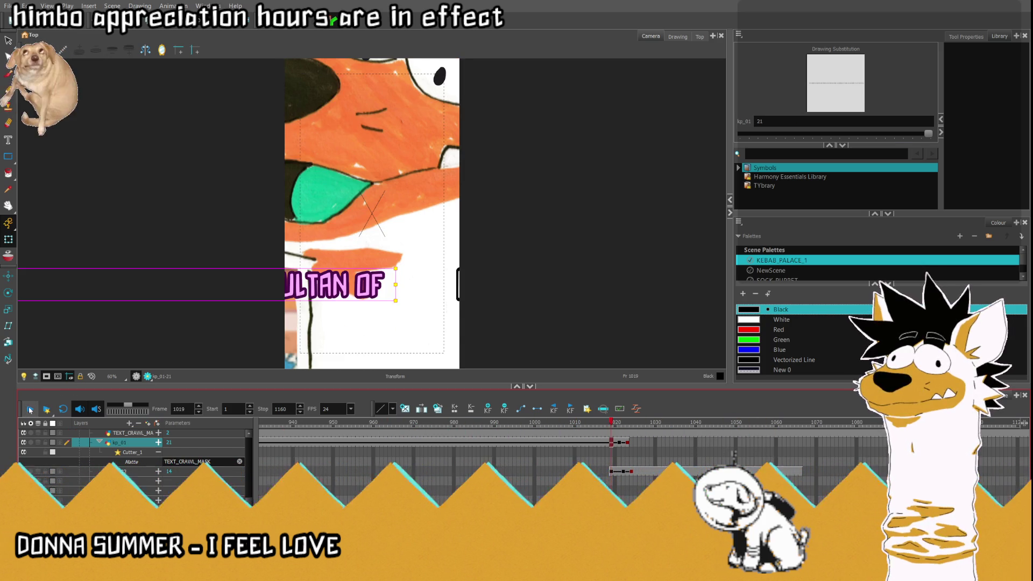
left_click(30, 410)
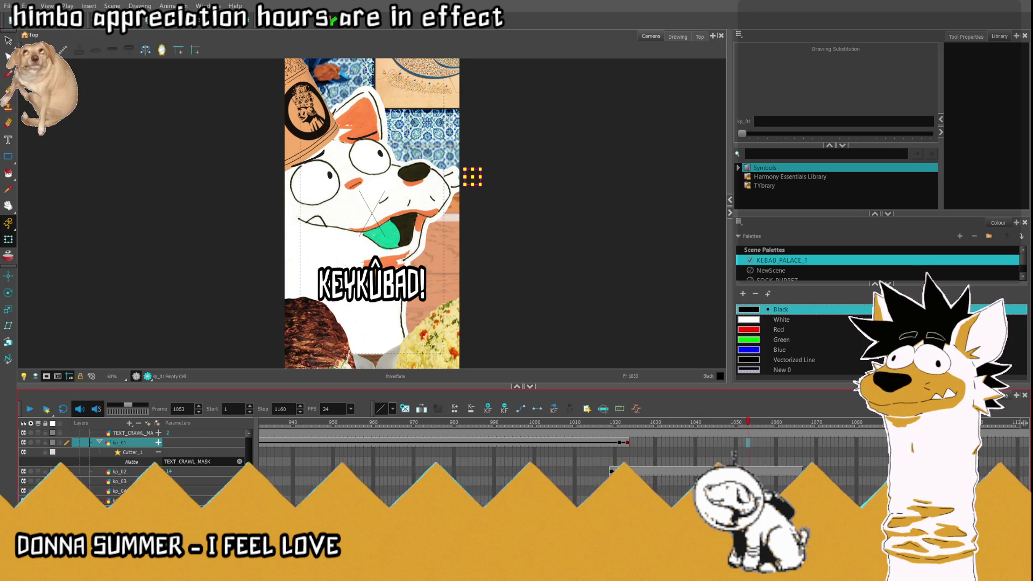
left_click(668, 480)
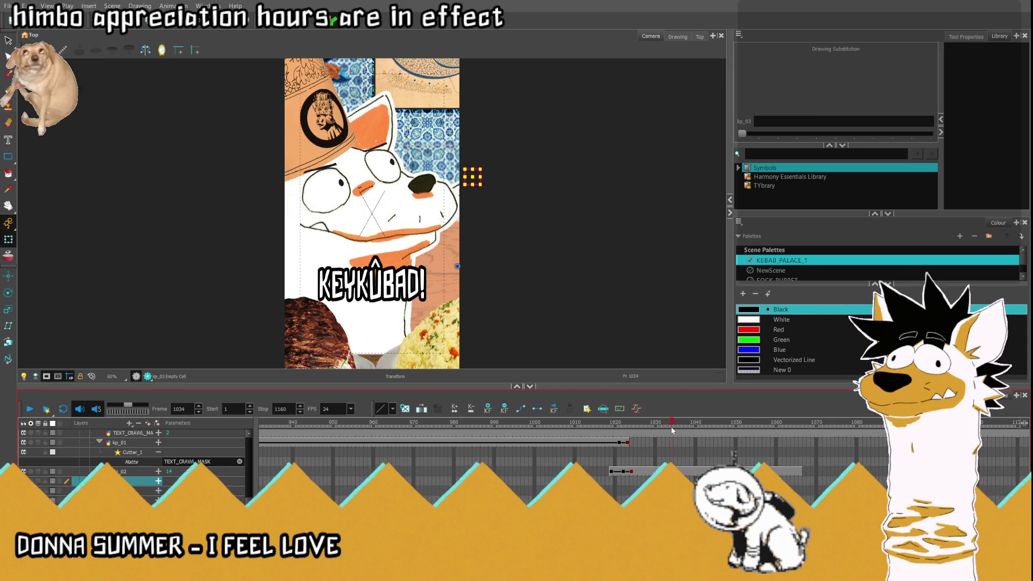
Step: Expose drawing 11, THE FIRST!, in kp_03's cell at frame 1046
left_click(716, 430)
left_click(720, 430)
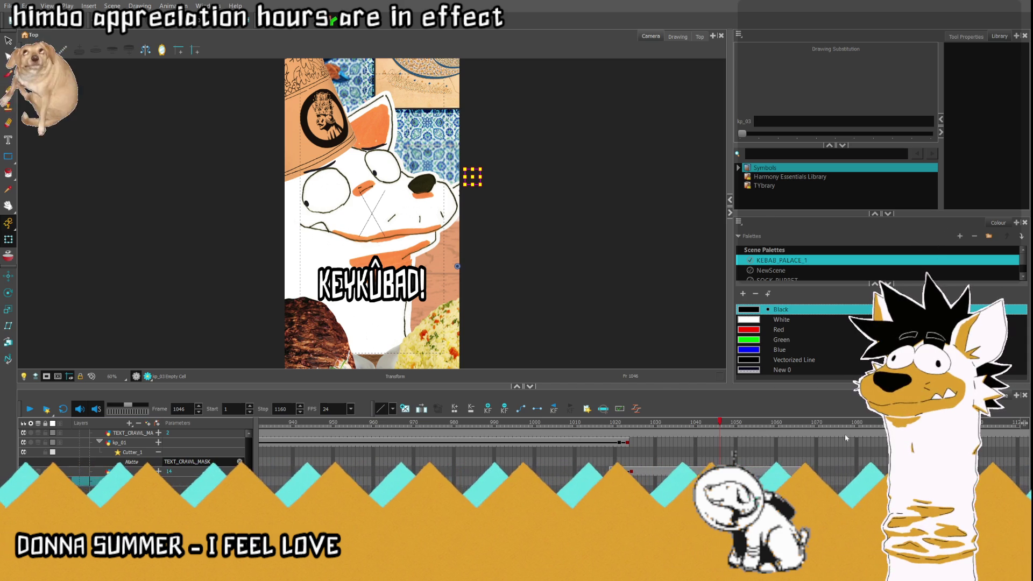
key("minus")
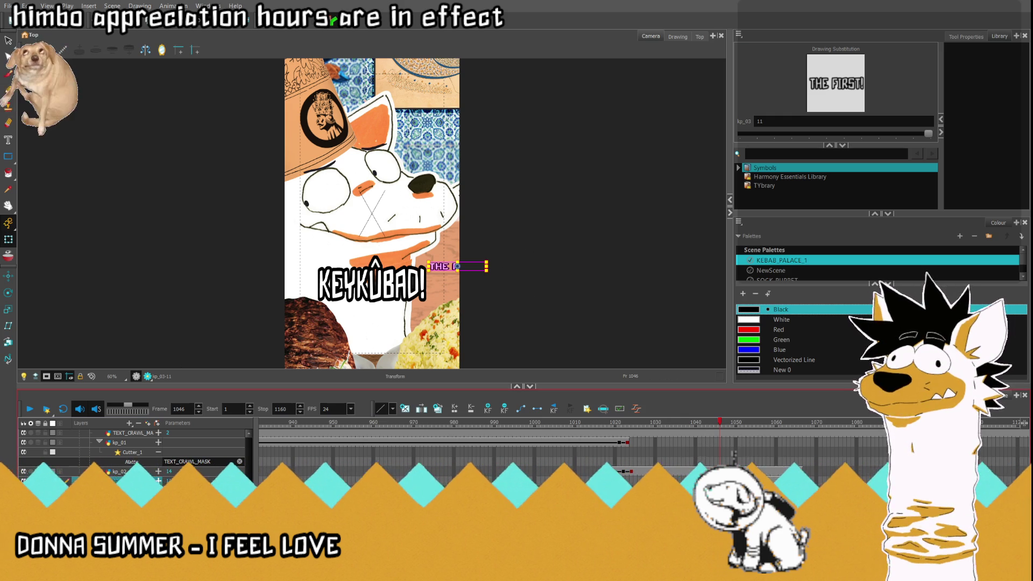
scroll(134, 452, "down", 2)
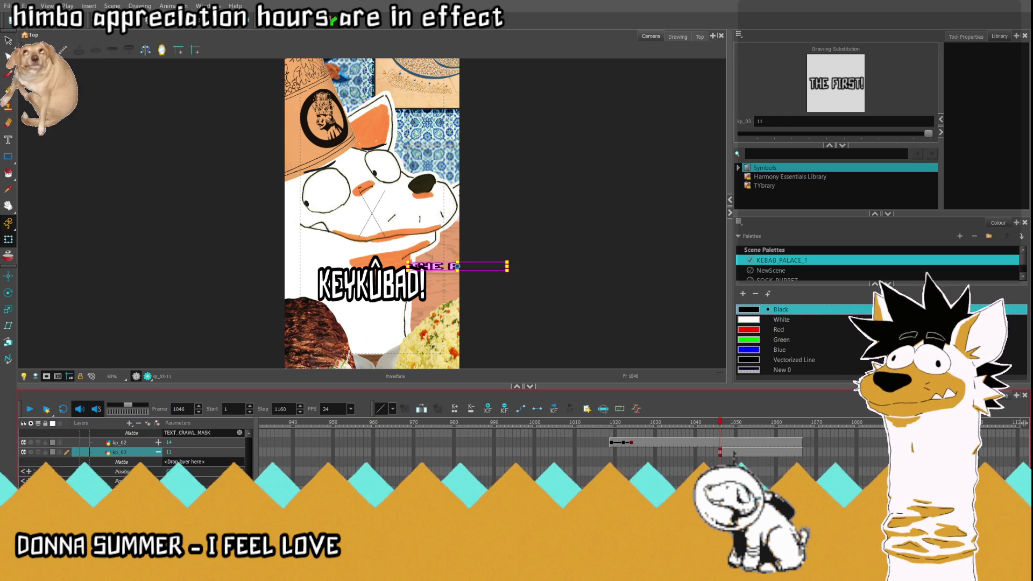
Step: Drag THE FIRST! from beyond the right edge to sit beneath KEYKÛBAD! at frame 1046
left_click(121, 471)
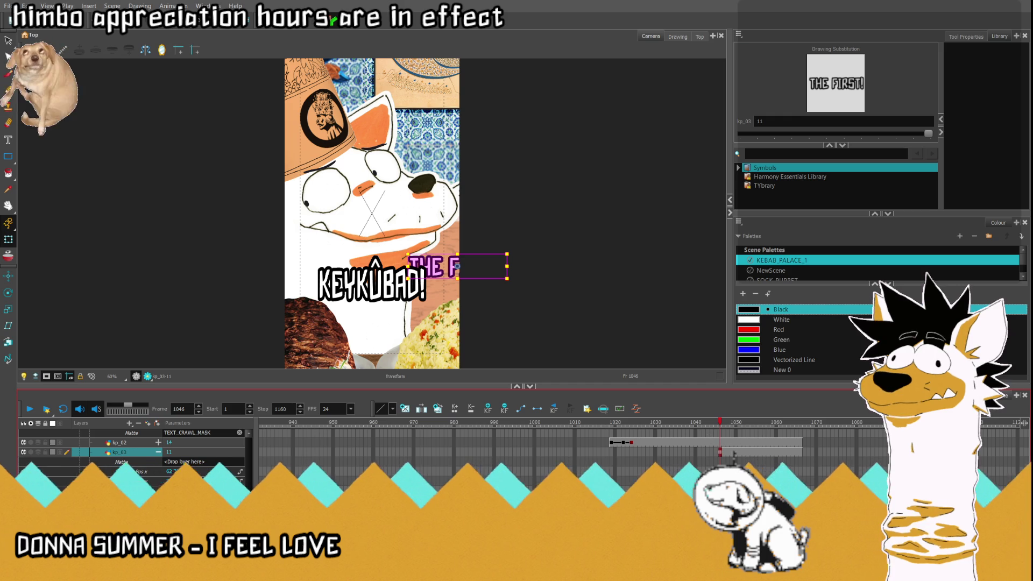
mouse_move(457, 265)
left_mouse_down()
mouse_move(371, 266)
mouse_move(380, 313)
left_mouse_up()
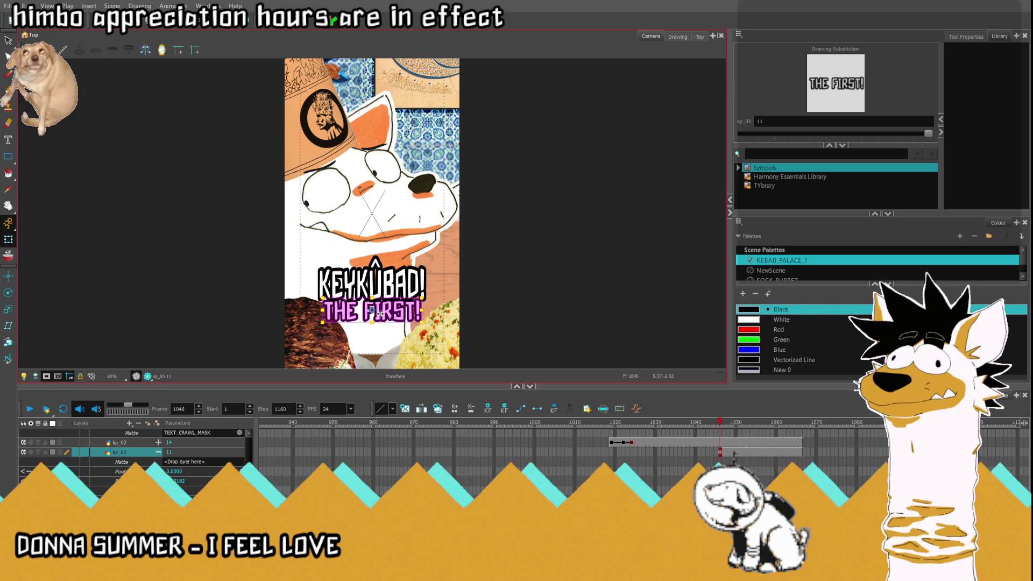
scroll(155, 462, "up", 1)
scroll(384, 302, "up", 3)
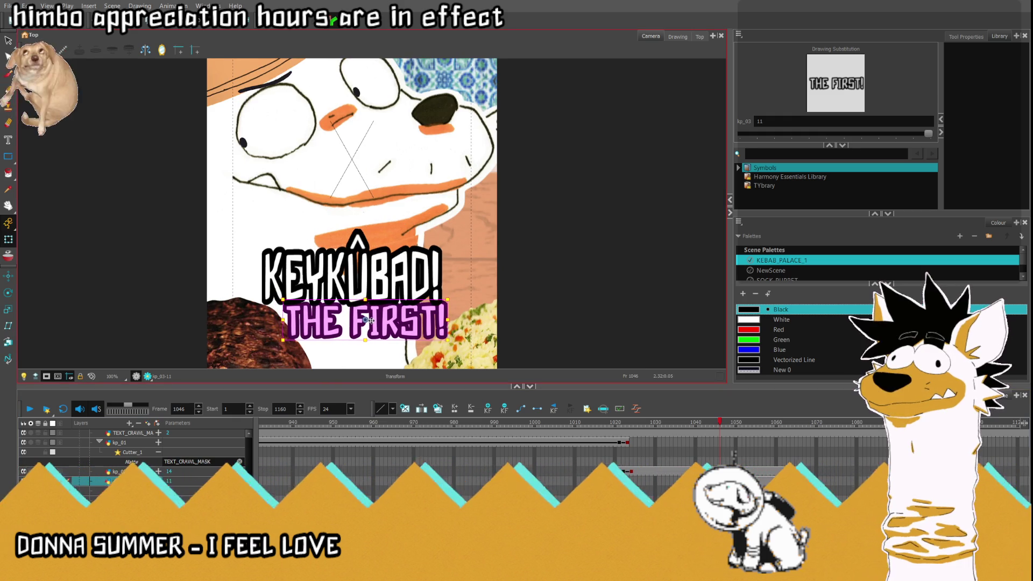
Step: Shrink KEYKÛBAD! up-left and raise THE FIRST! closer beneath it
left_click(351, 267)
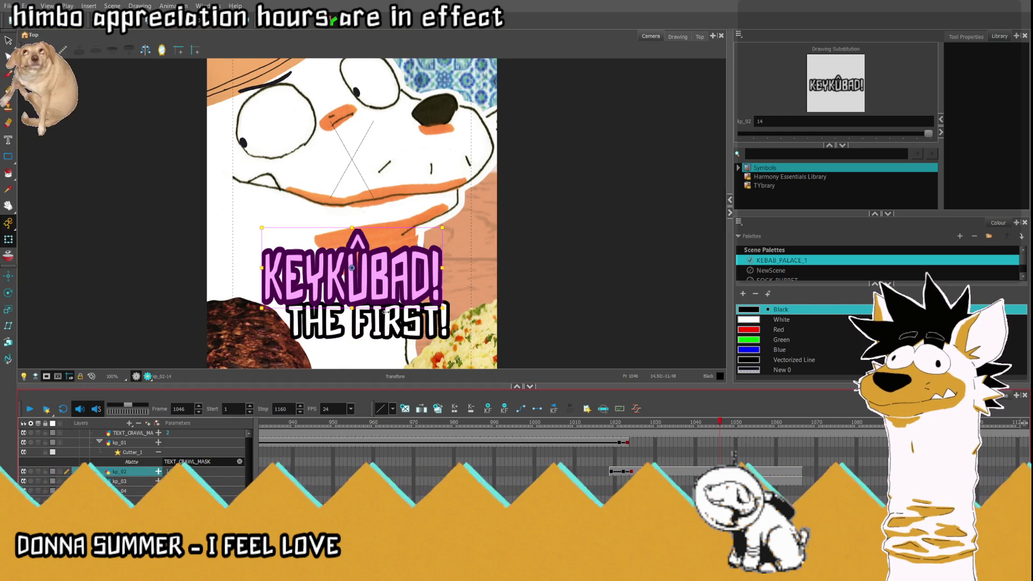
left_click_drag(403, 305, 356, 297)
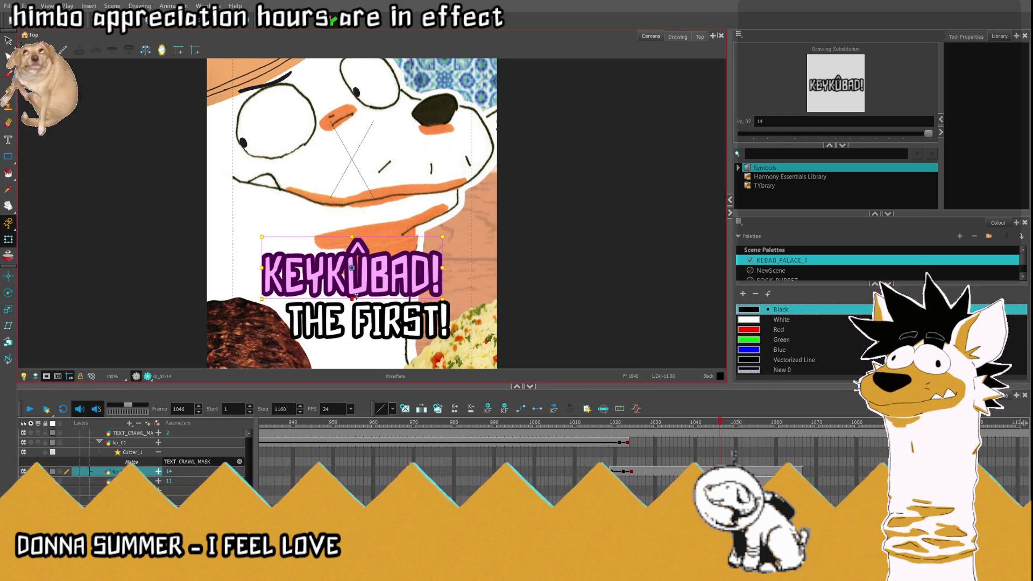
left_click_drag(441, 297, 382, 272)
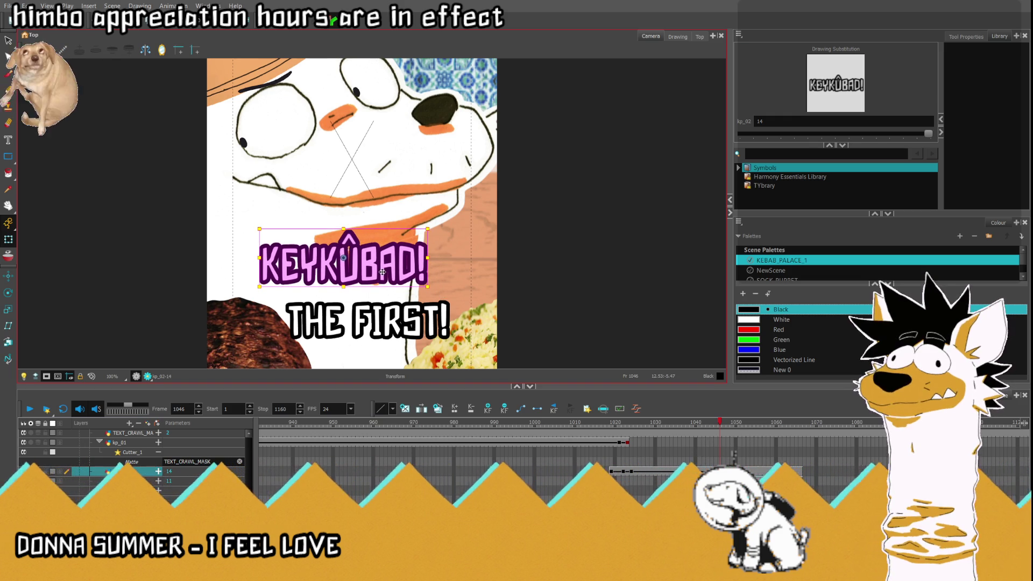
left_click(118, 481)
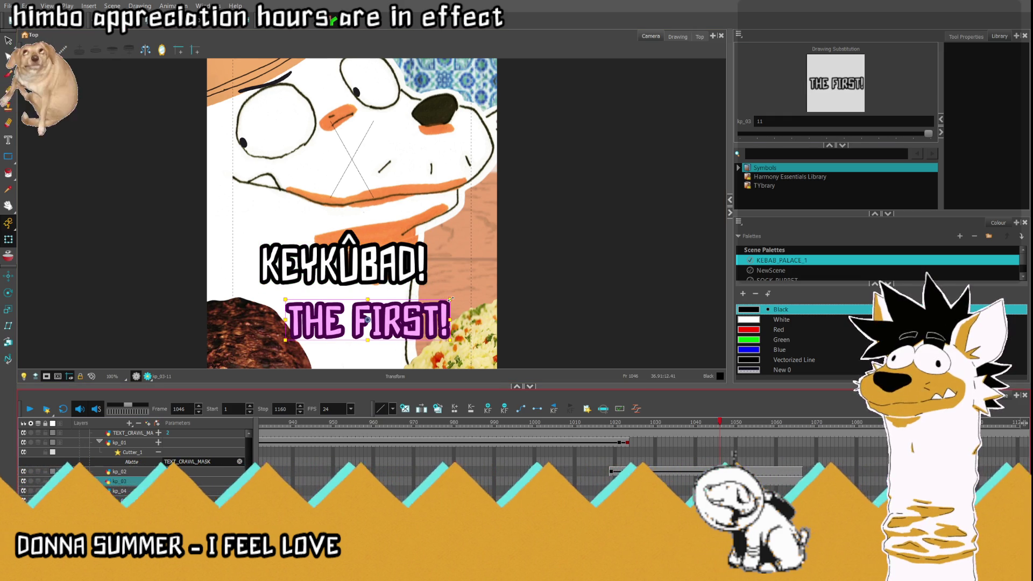
left_click_drag(442, 312, 440, 296)
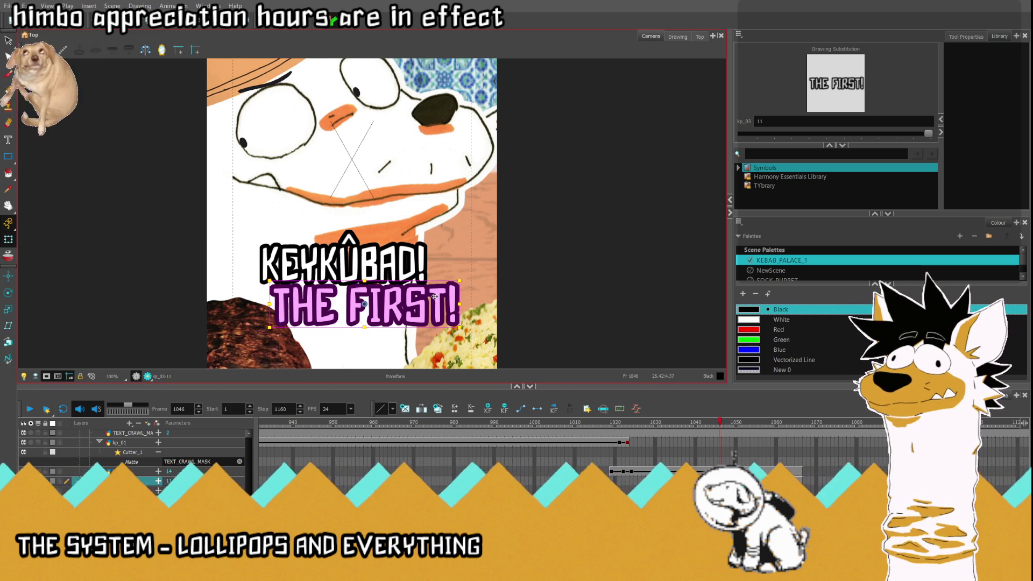
Step: Shift both title lines together slightly left, then check frame 1045
key("Escape")
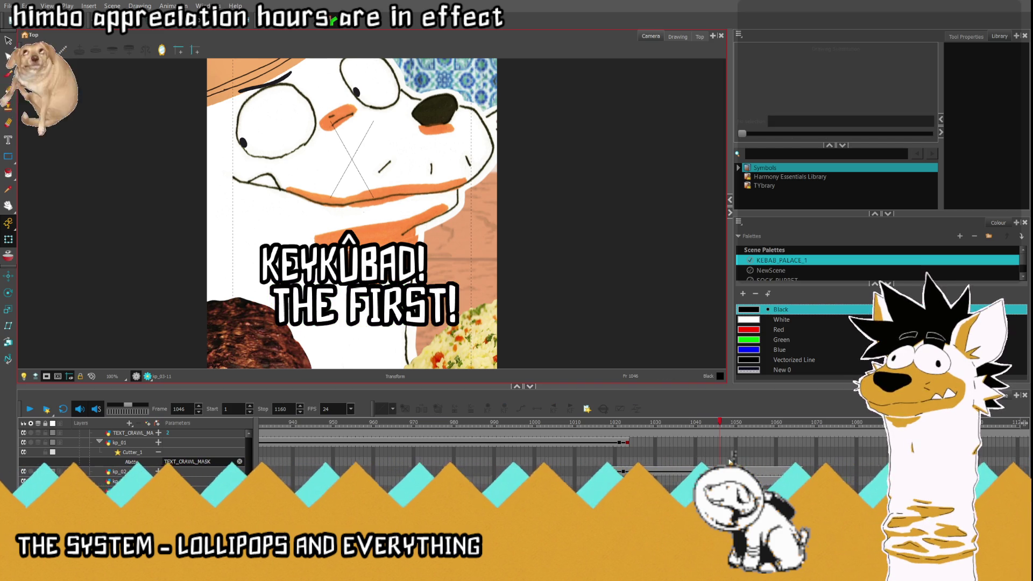
left_click(368, 275)
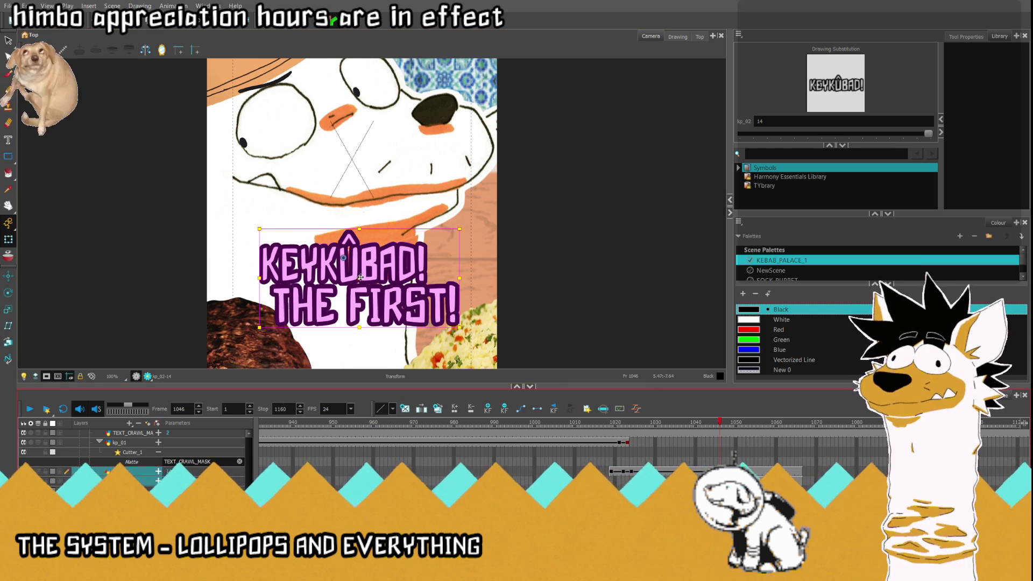
mouse_move(360, 276)
left_mouse_down()
mouse_move(365, 163)
mouse_move(343, 275)
left_mouse_up()
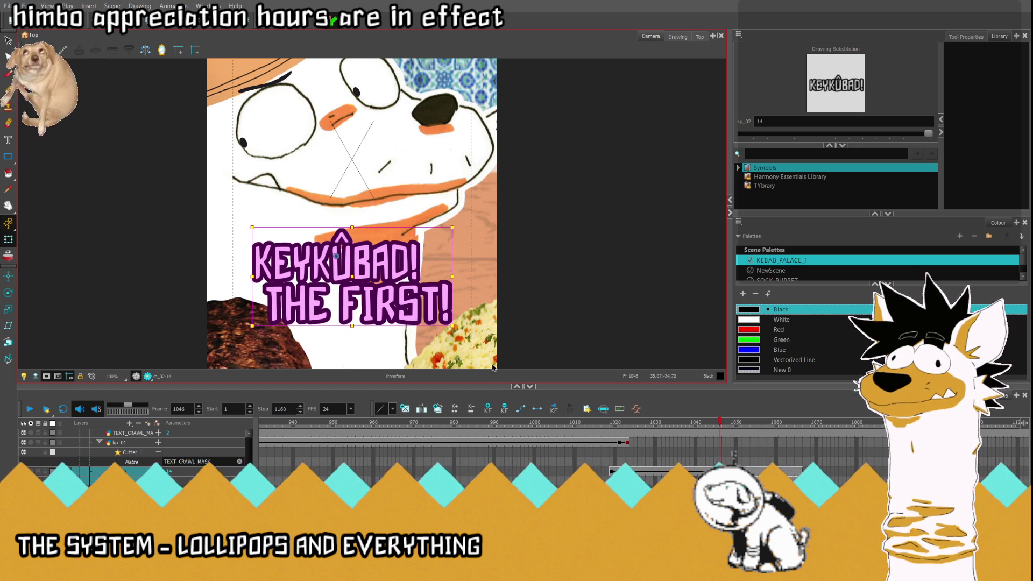
left_click(538, 411)
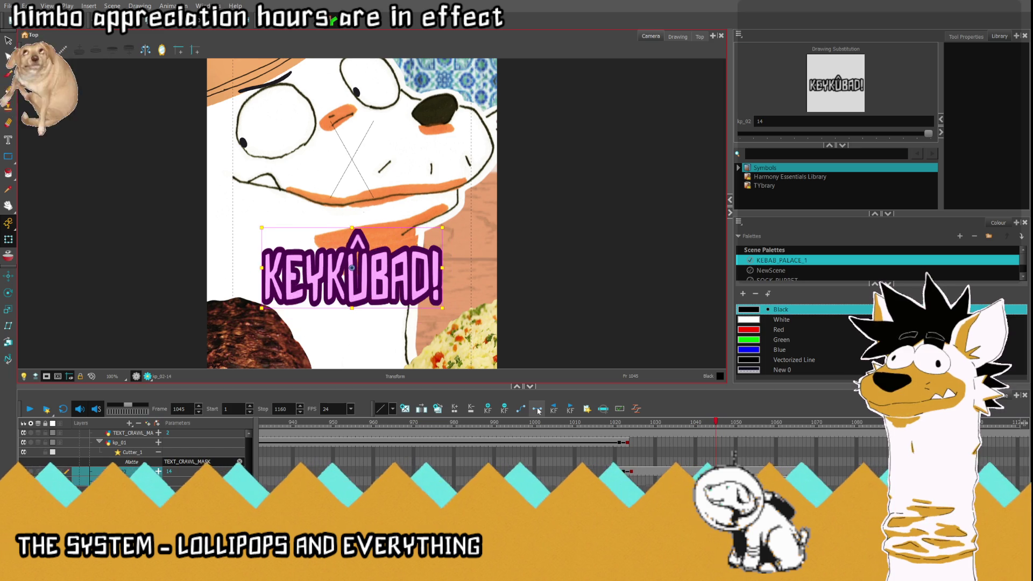
Step: Scale KEYKÛBAD! slightly smaller above THE FIRST! and play back from frame 1044
left_click(119, 481)
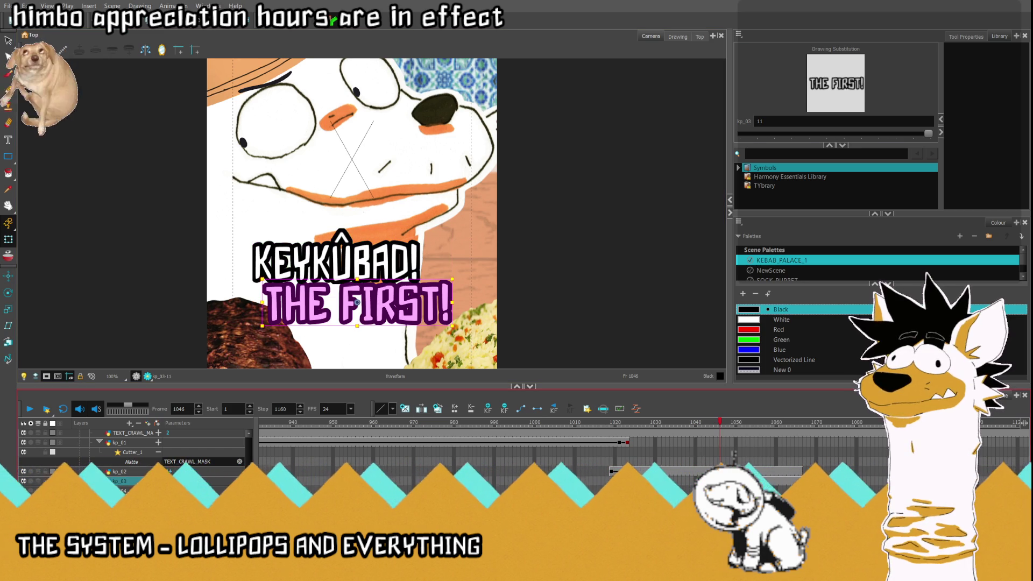
left_click(733, 456)
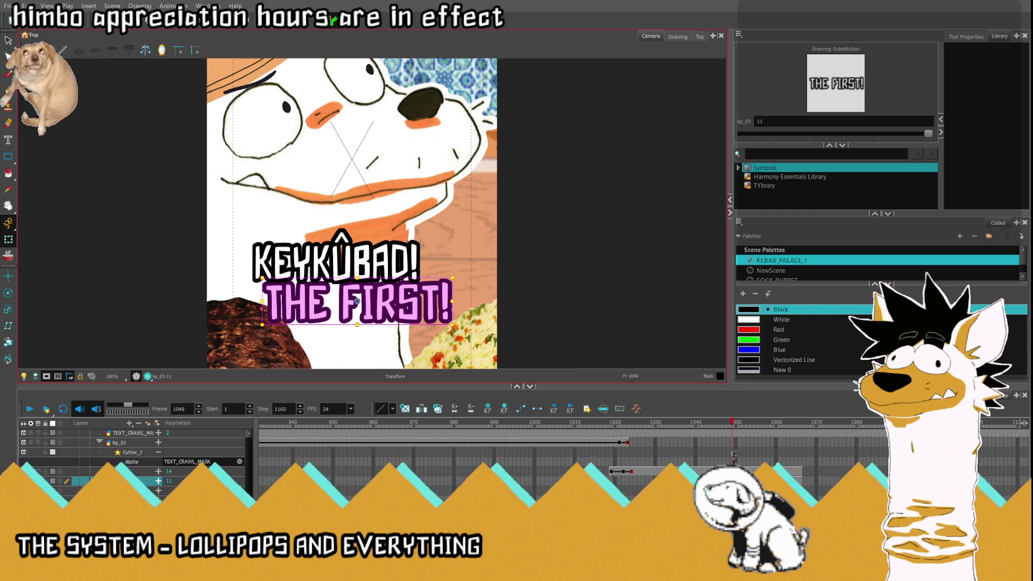
scroll(428, 305, "down", 2)
key("comma")
key("comma")
key("comma")
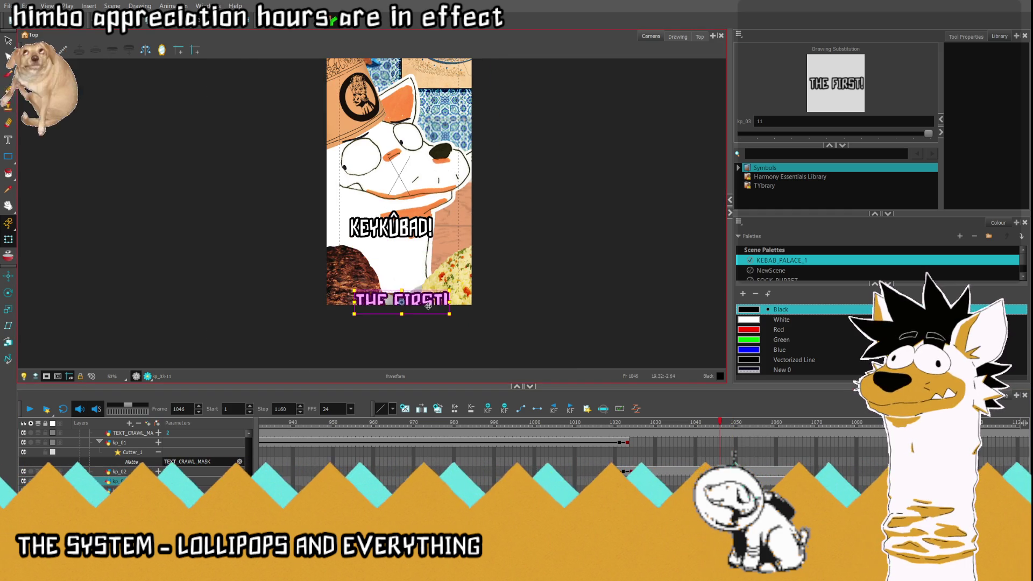
left_click(391, 224)
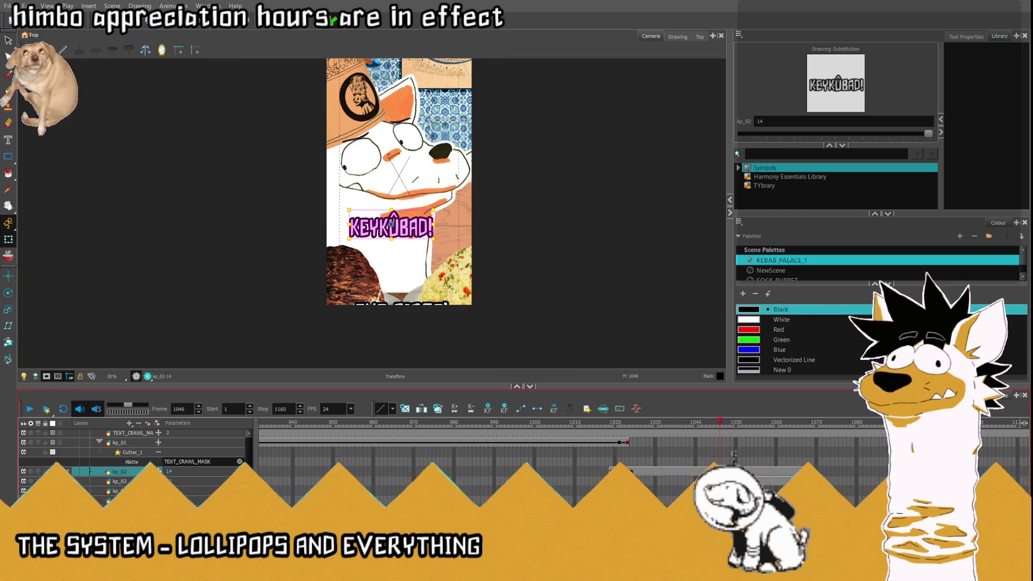
key("period")
key("period")
key("period")
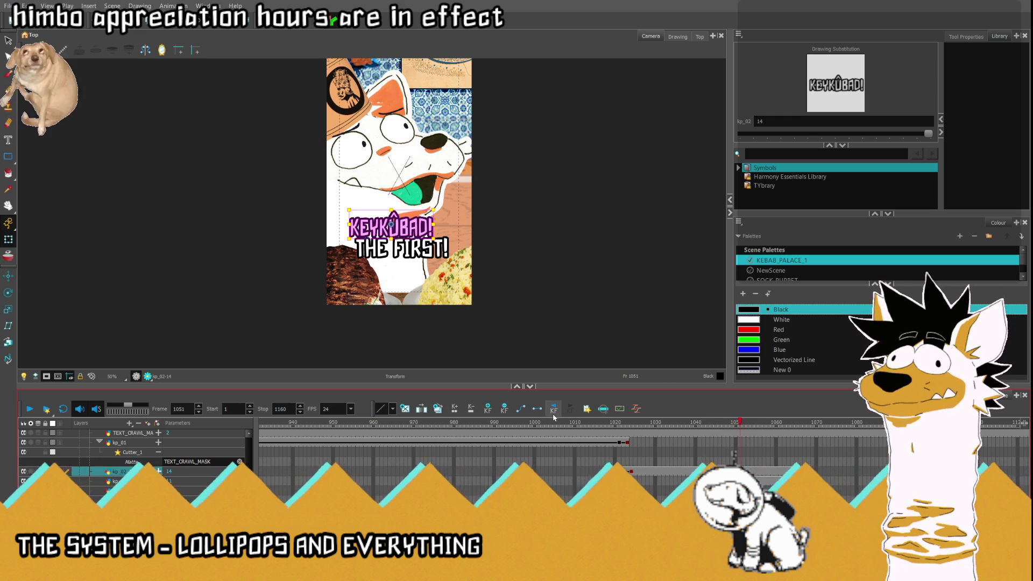
scroll(376, 219, "up", 2)
scroll(376, 219, "up", 2)
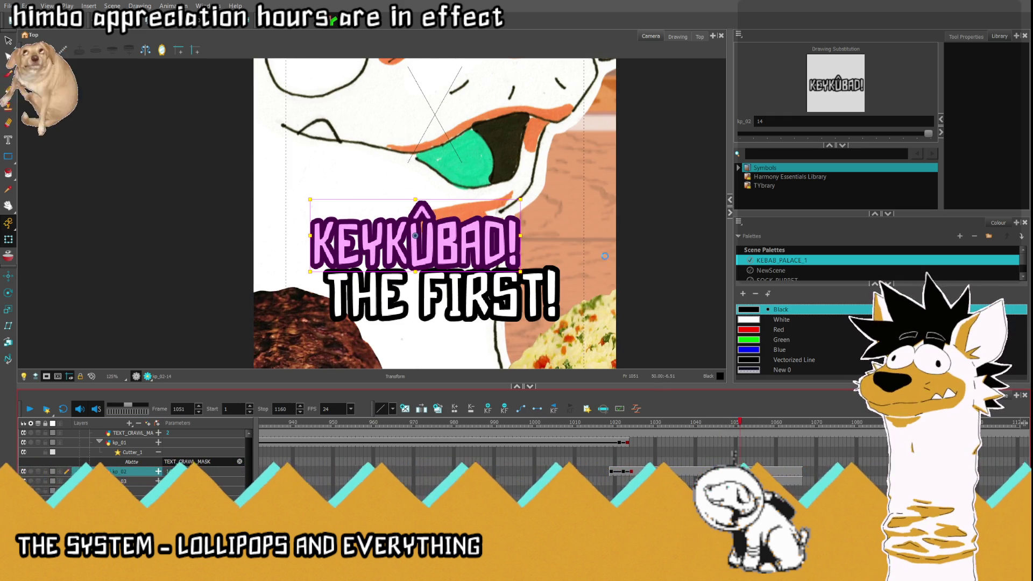
key("comma")
key("comma")
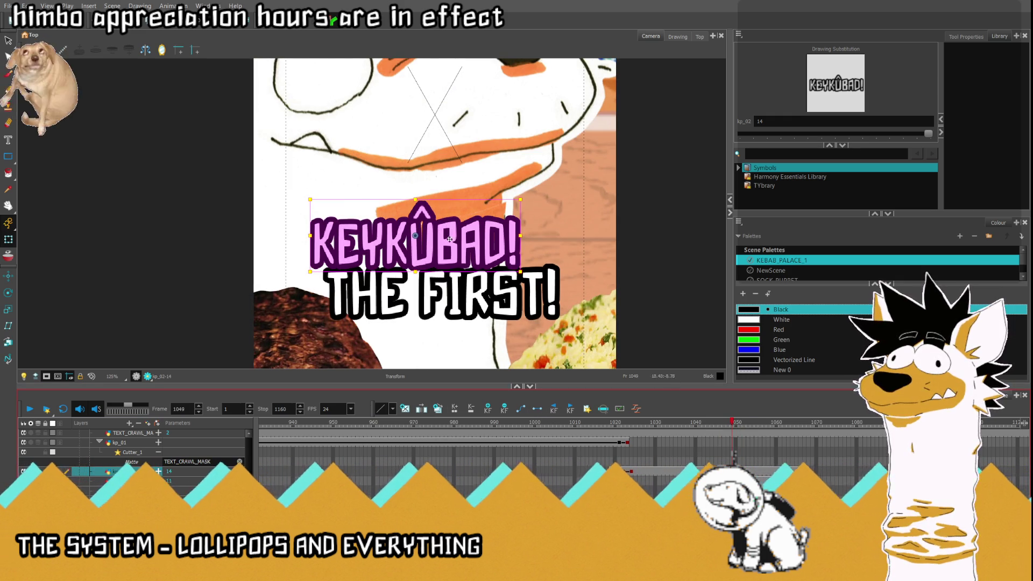
left_click_drag(310, 199, 310, 197)
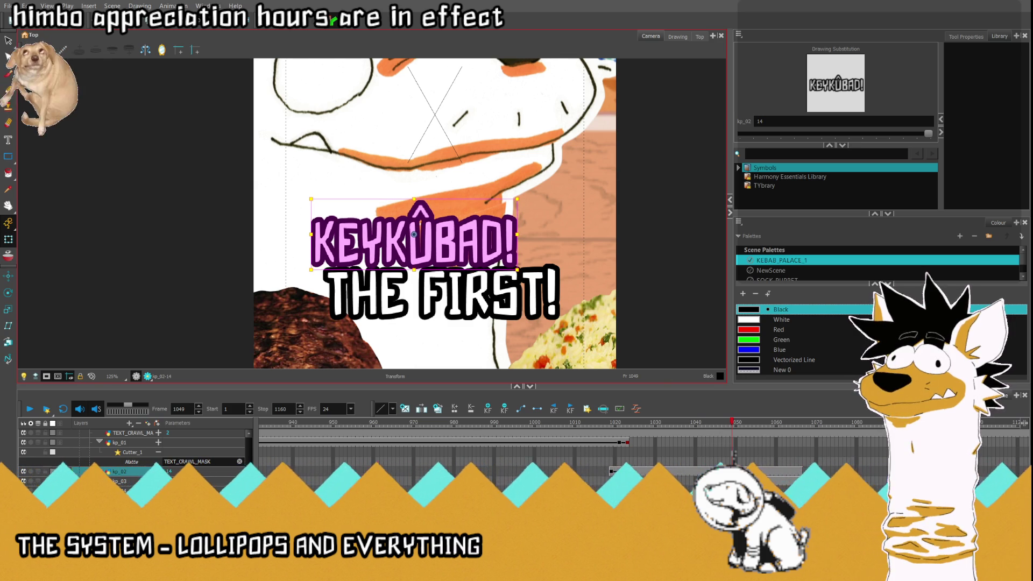
left_click_drag(733, 422, 712, 422)
left_click(31, 409)
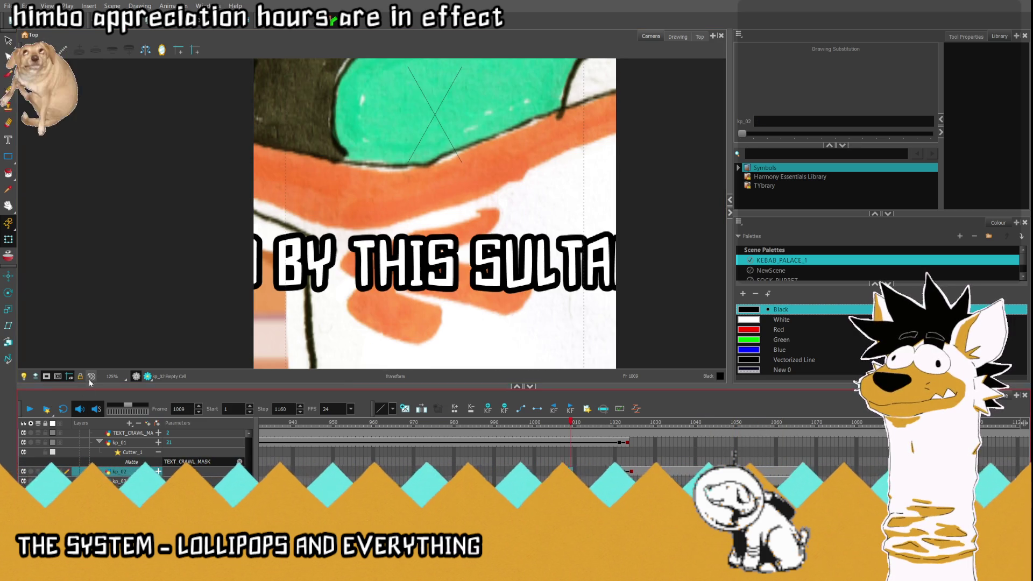
Step: Zoom out, play to frame 1066, and select both title layers
key("2")
key("2")
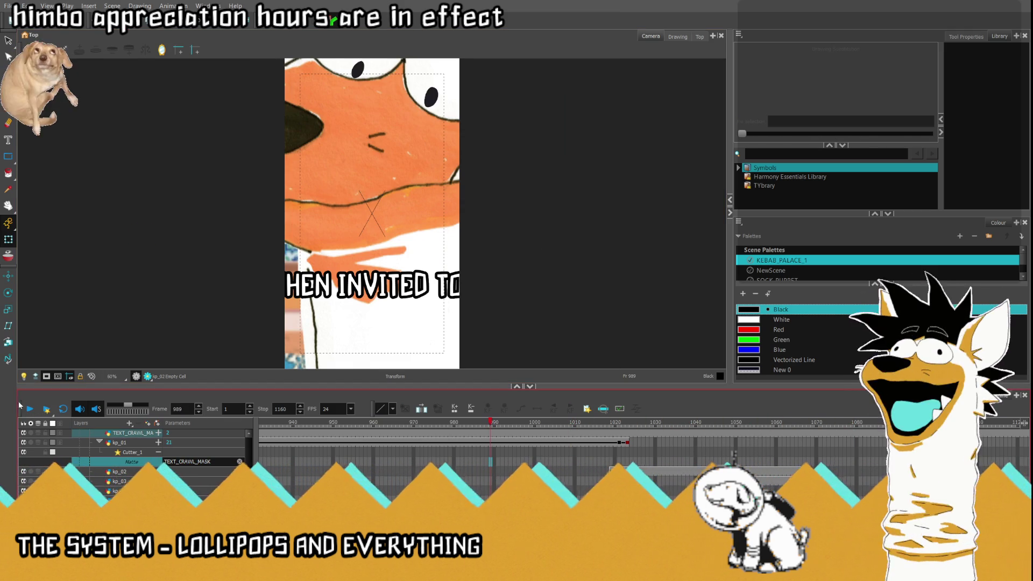
left_click(30, 409)
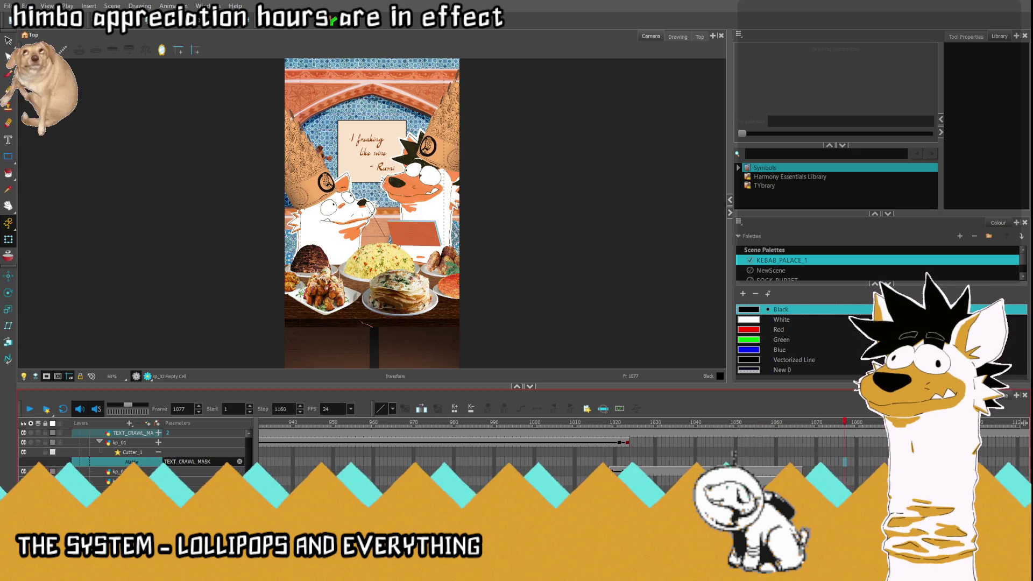
left_click(800, 471)
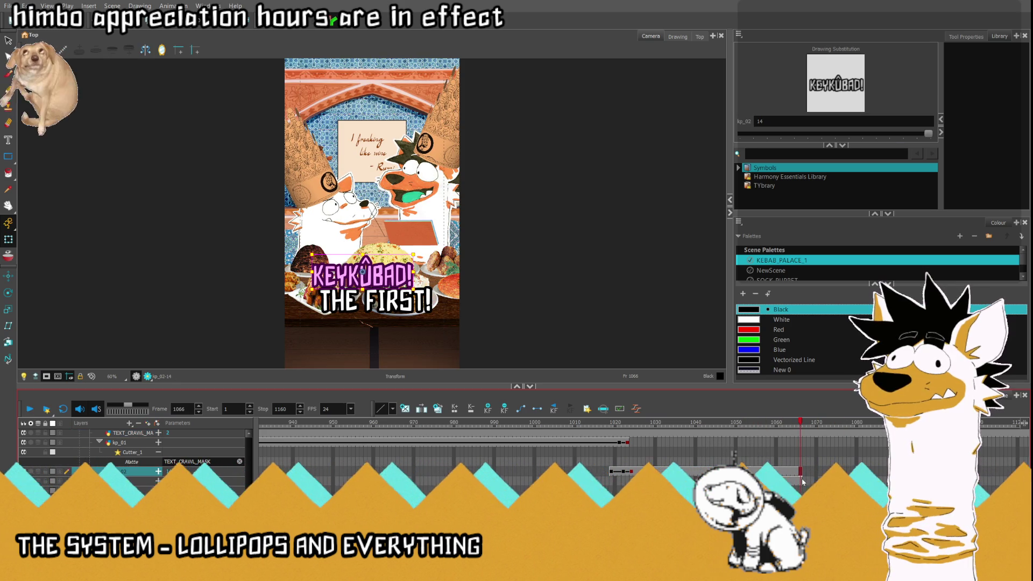
left_click(801, 481, "shift")
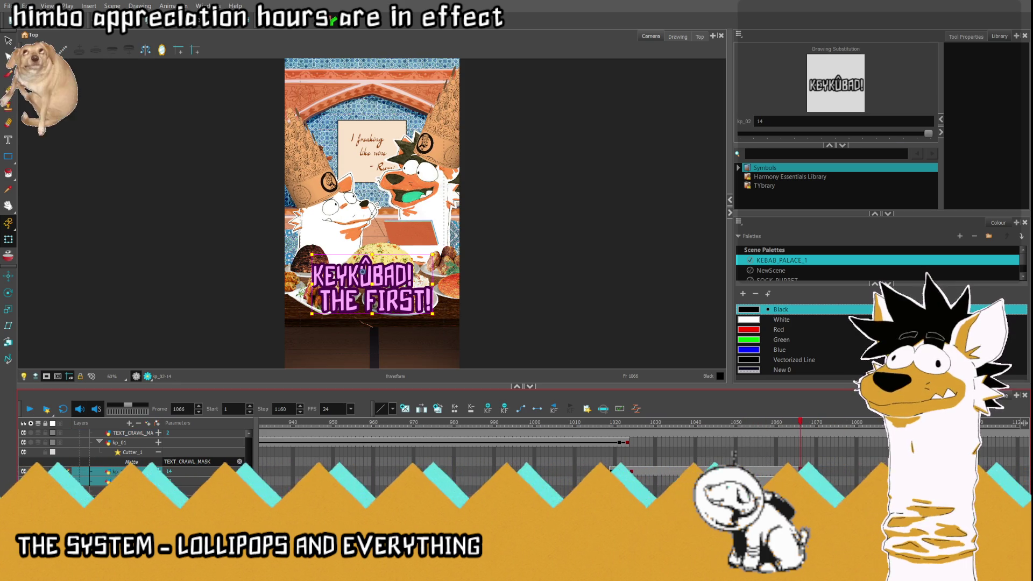
key("comma")
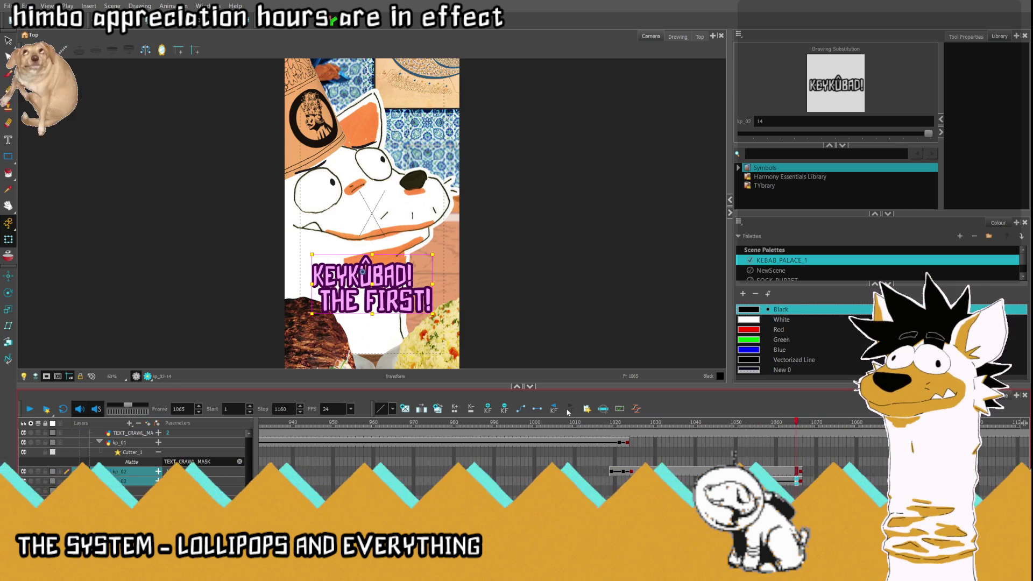
key("comma")
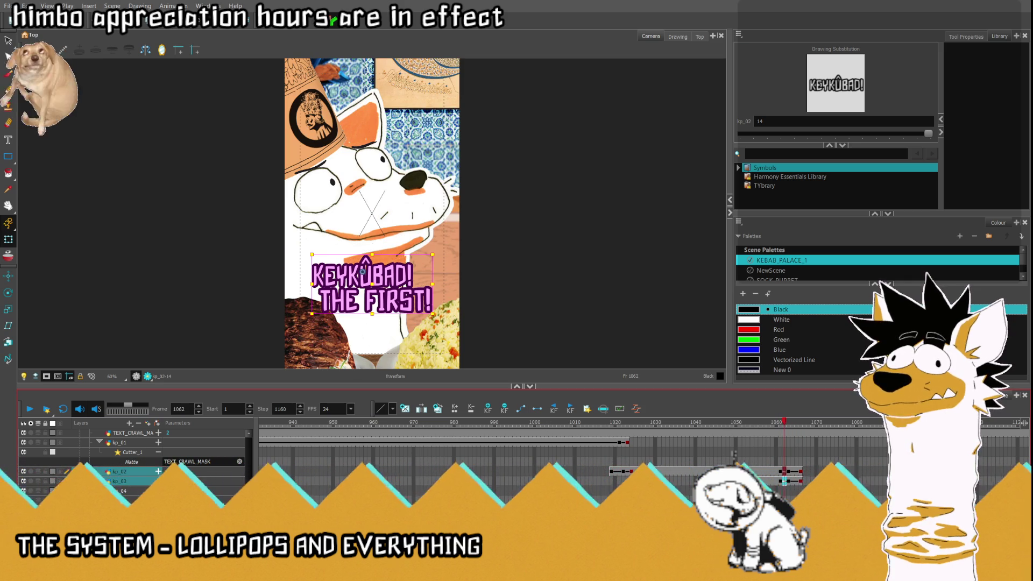
key("period")
key("period")
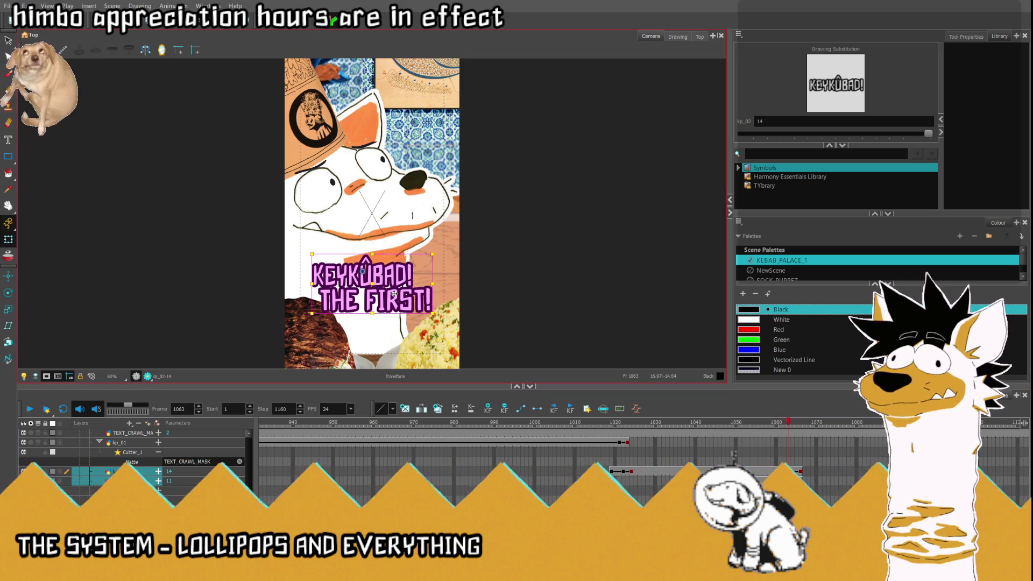
Step: At frame 1066, drag the KEYKÛBAD! THE FIRST! title down to the bottom edge of the frame
left_click(798, 426)
key("period")
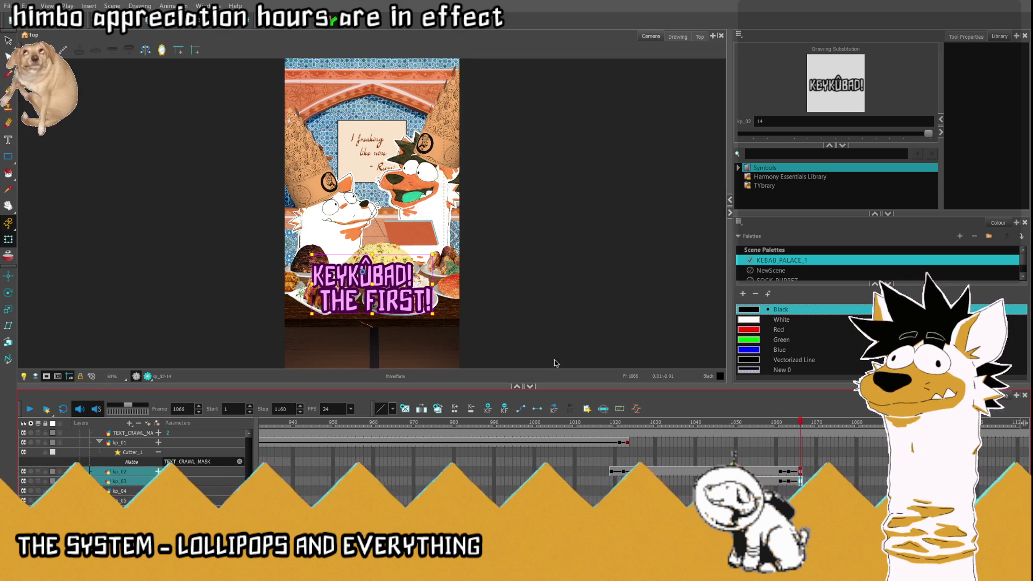
left_click_drag(393, 283, 393, 395)
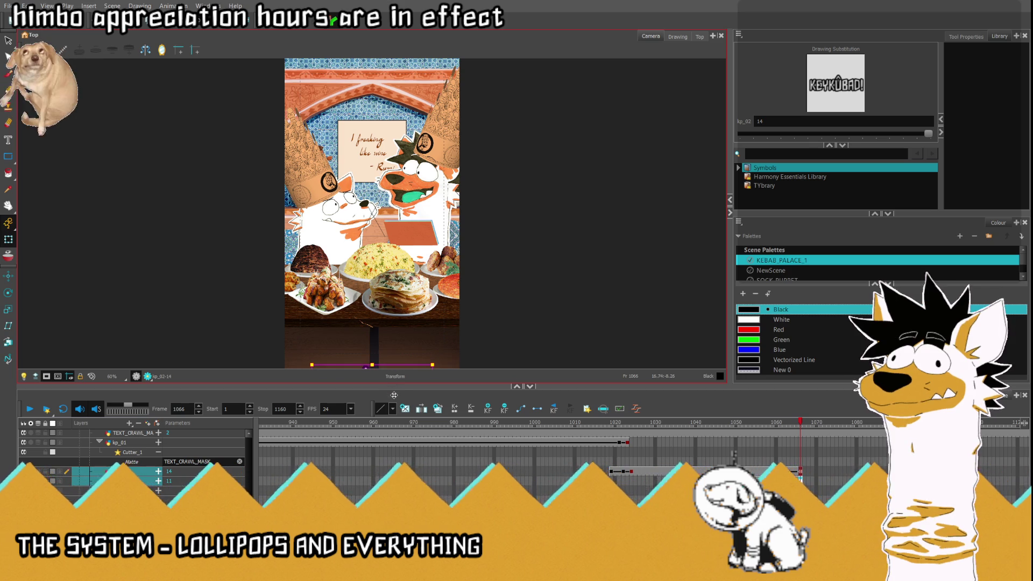
Step: Play back from frames 1040 and 1059 to review the title's new position
left_click(696, 472)
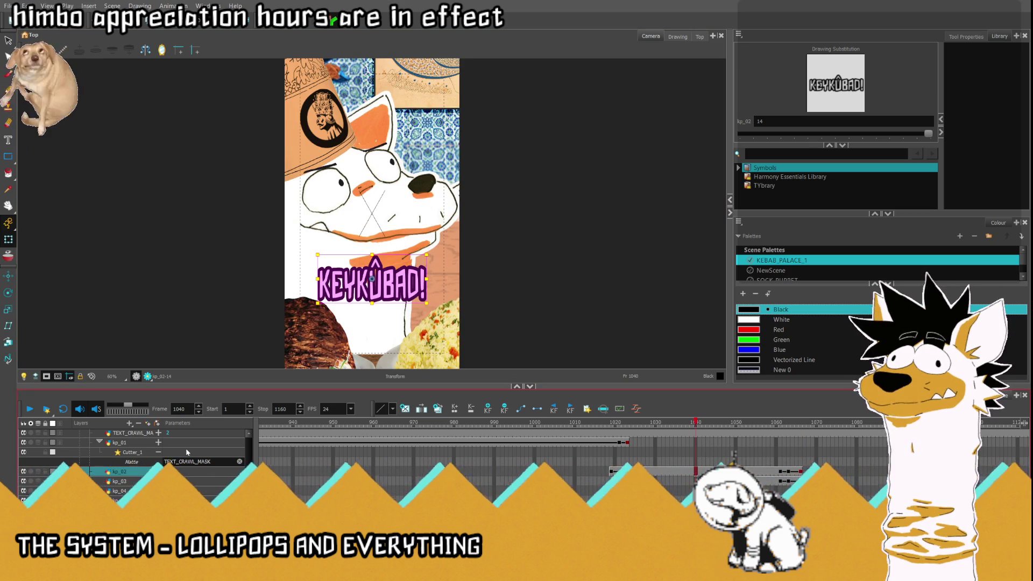
left_click(31, 410)
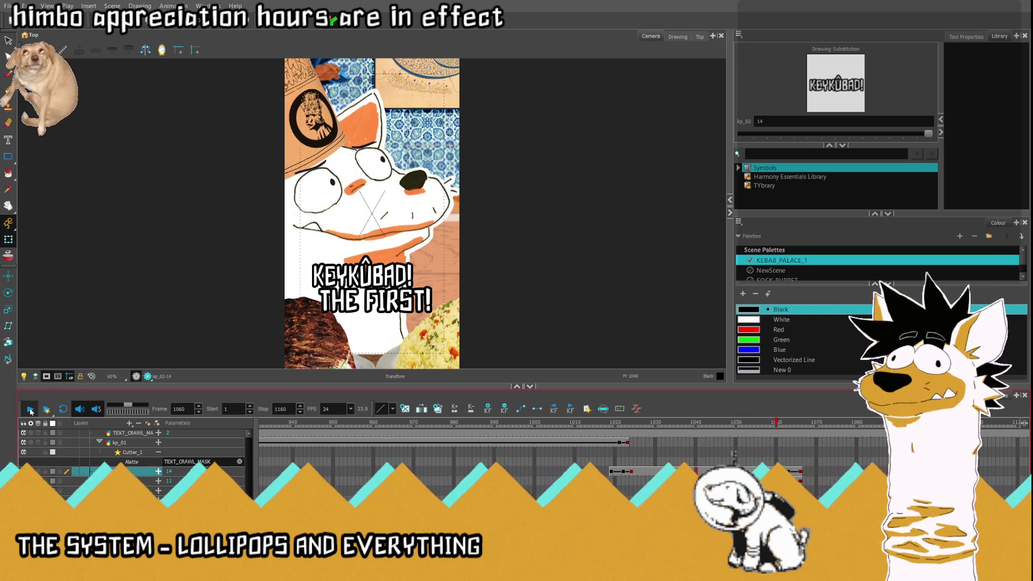
left_click(798, 454)
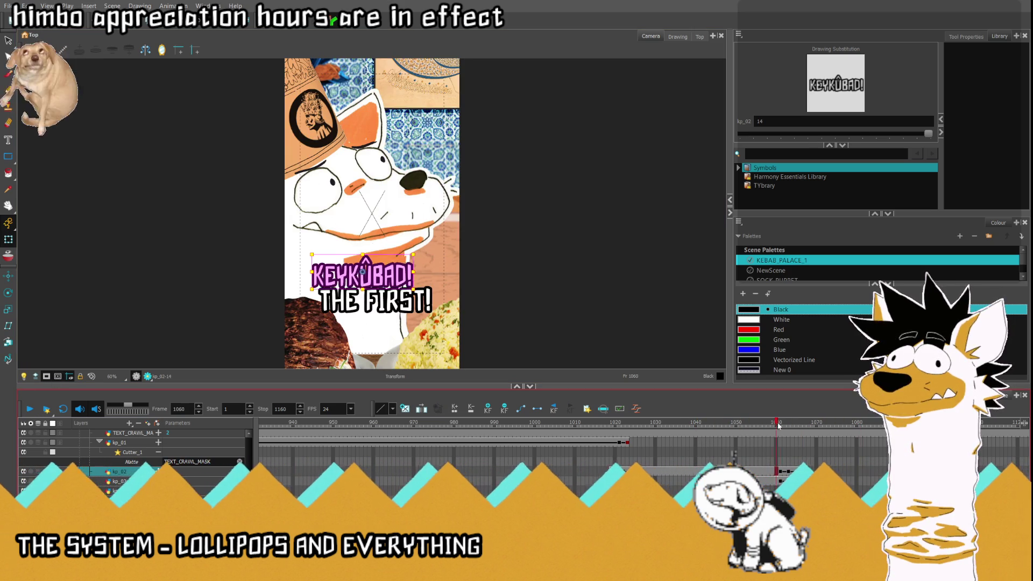
left_click(772, 472)
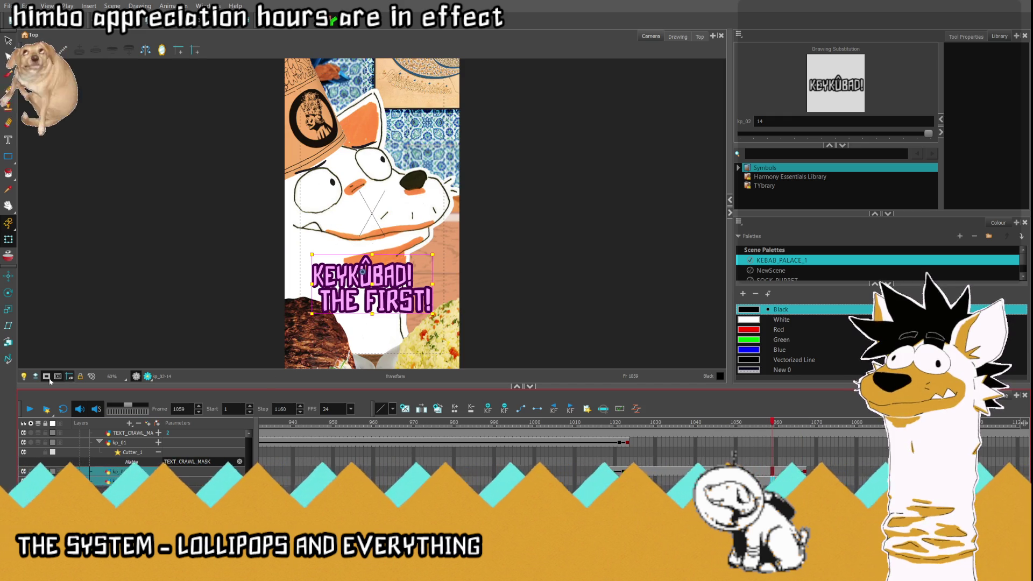
key("Return")
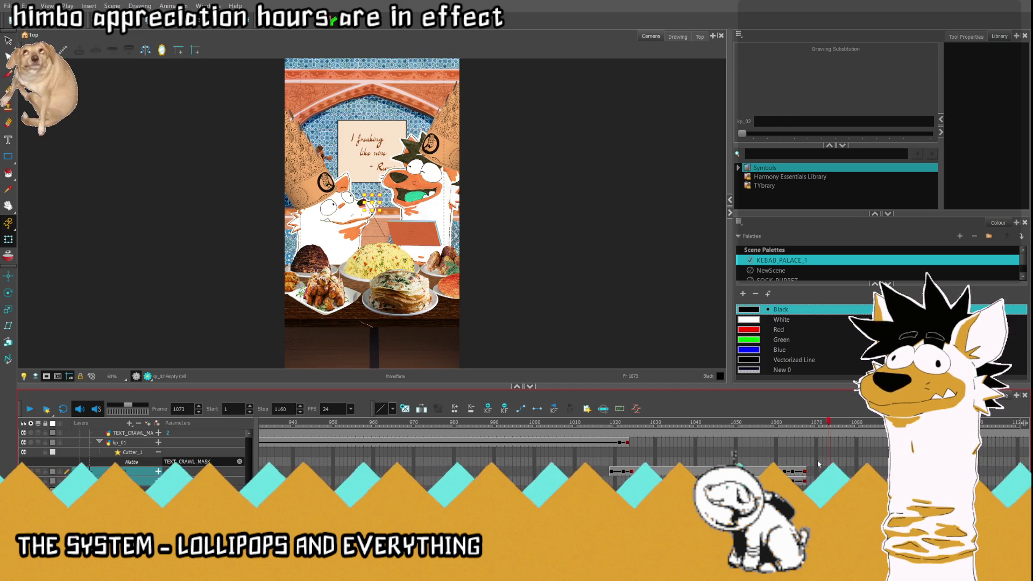
left_click(796, 424)
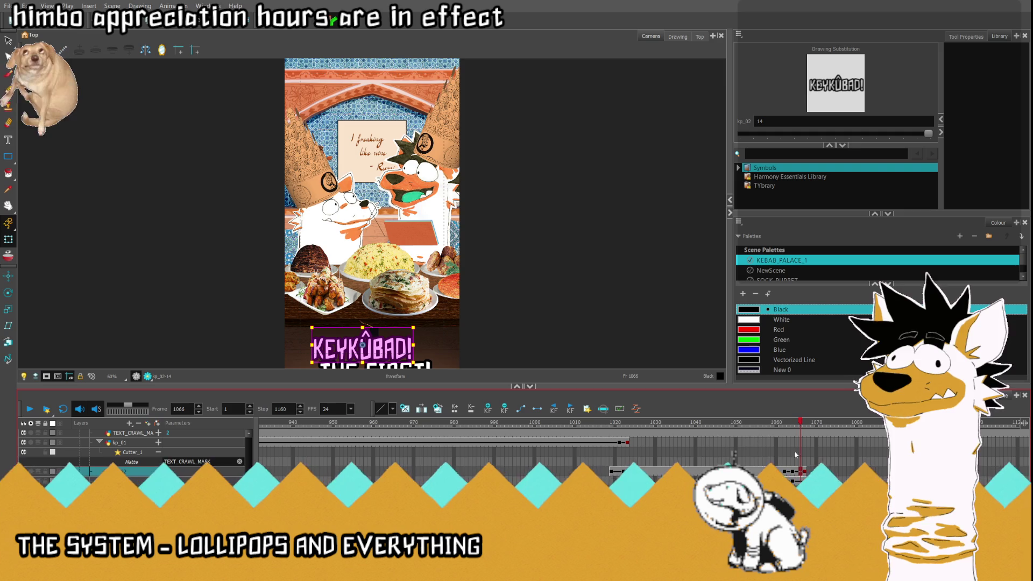
left_click_drag(797, 424, 778, 472)
Step: Reselect both title lines and check them at frames 1045 and 1067
left_click(778, 481, "shift")
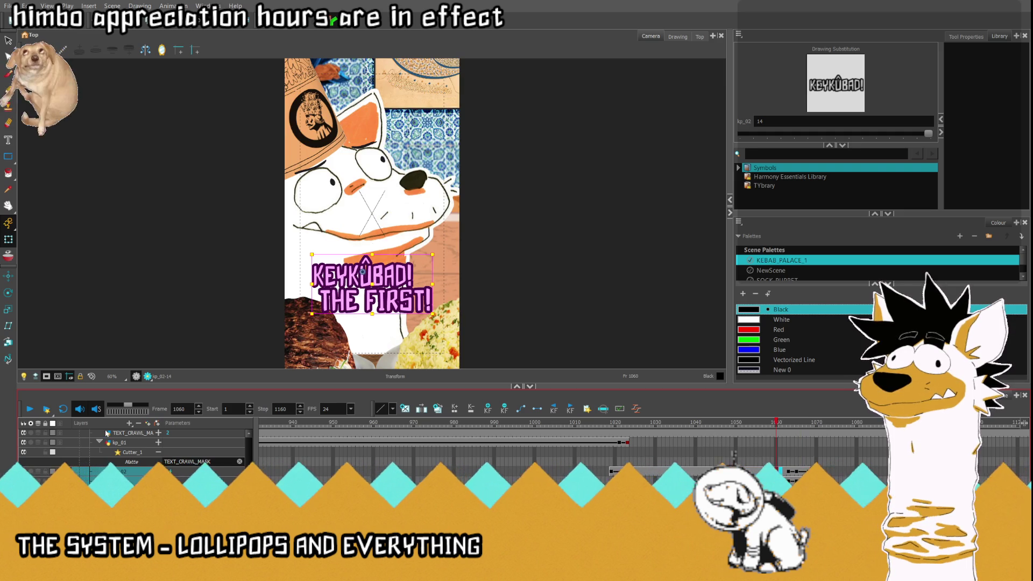
left_click(30, 409)
left_click(715, 453)
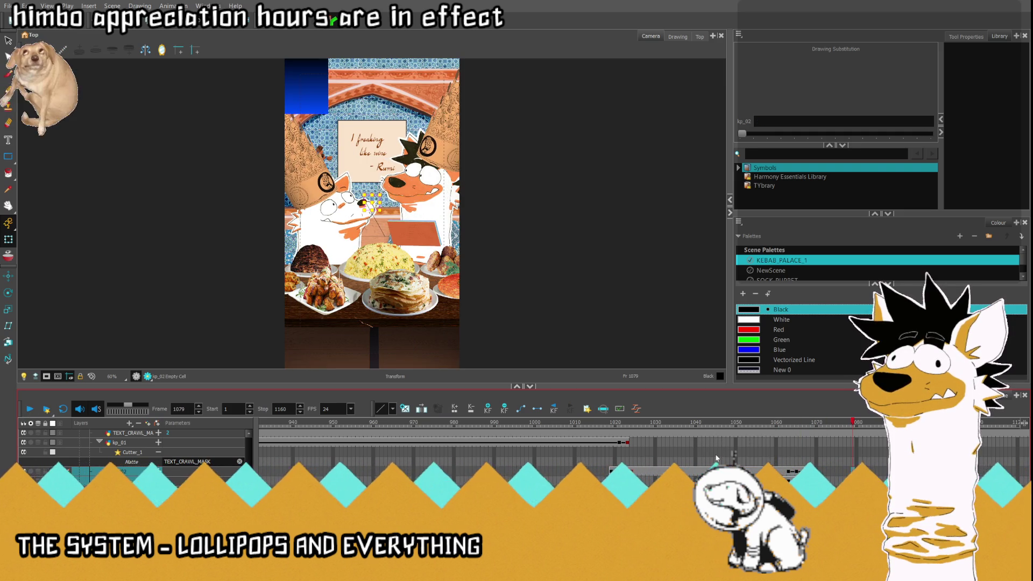
left_click(804, 490)
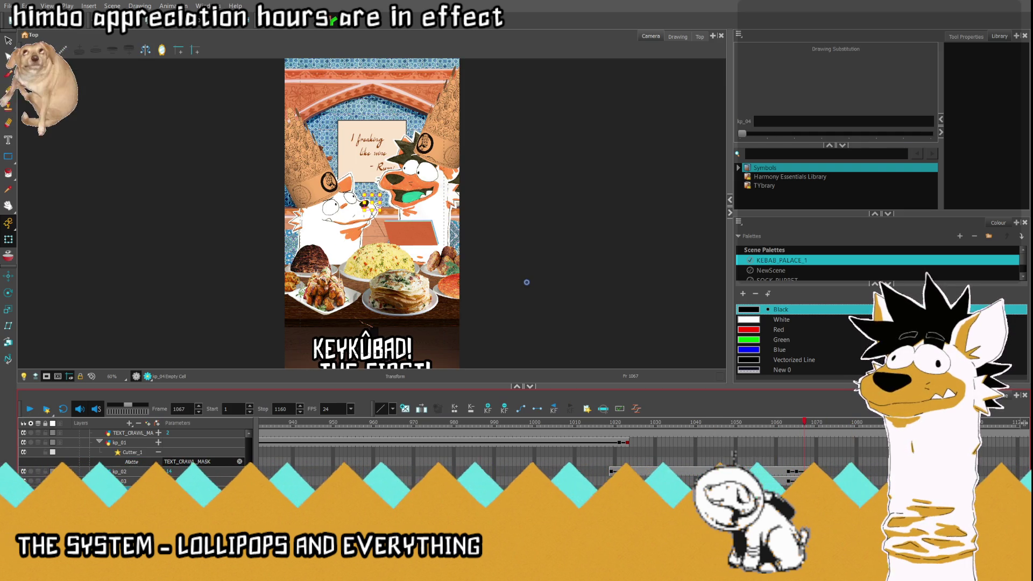
Step: Expose the EVET! drawing on kp_04 at frame 1066, checking the neighbouring frames
left_click(801, 424)
left_click(864, 423)
left_click(800, 442)
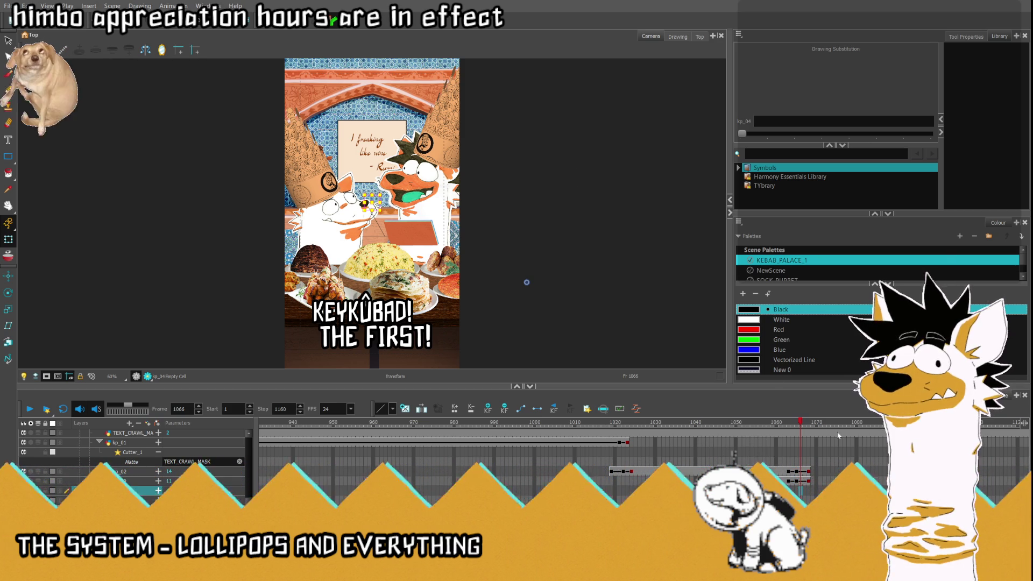
key("]")
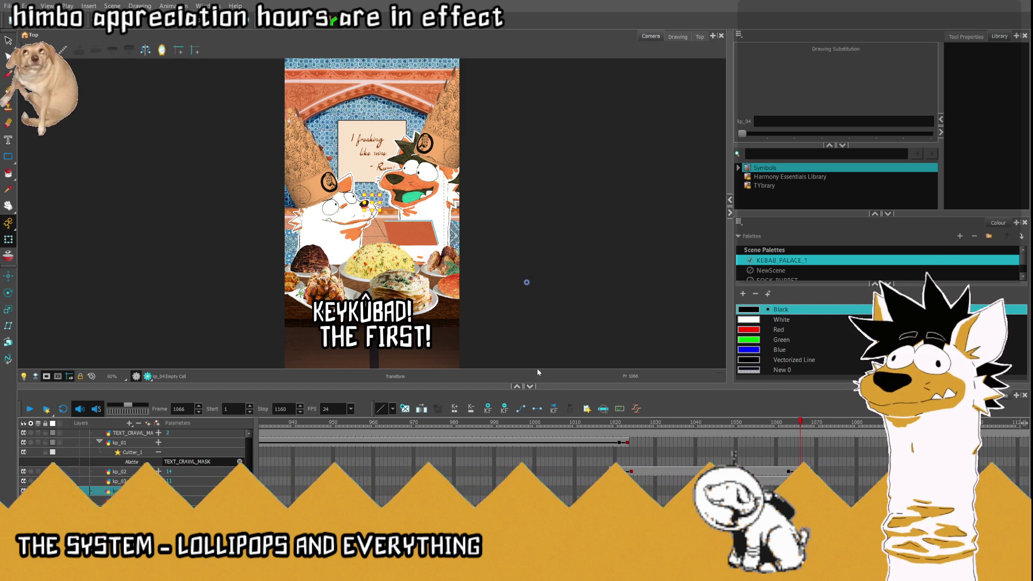
left_click(860, 432)
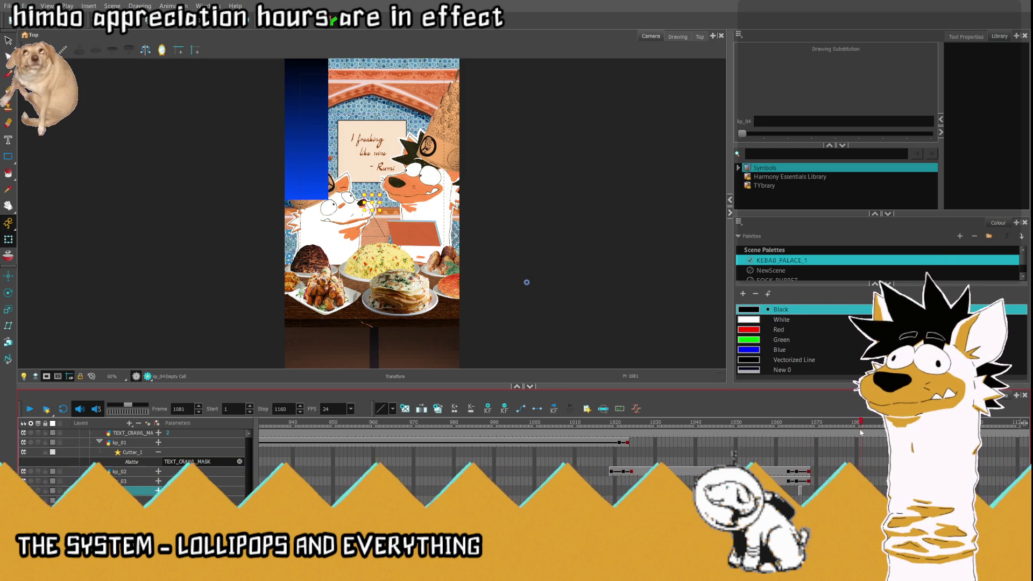
left_click(800, 422)
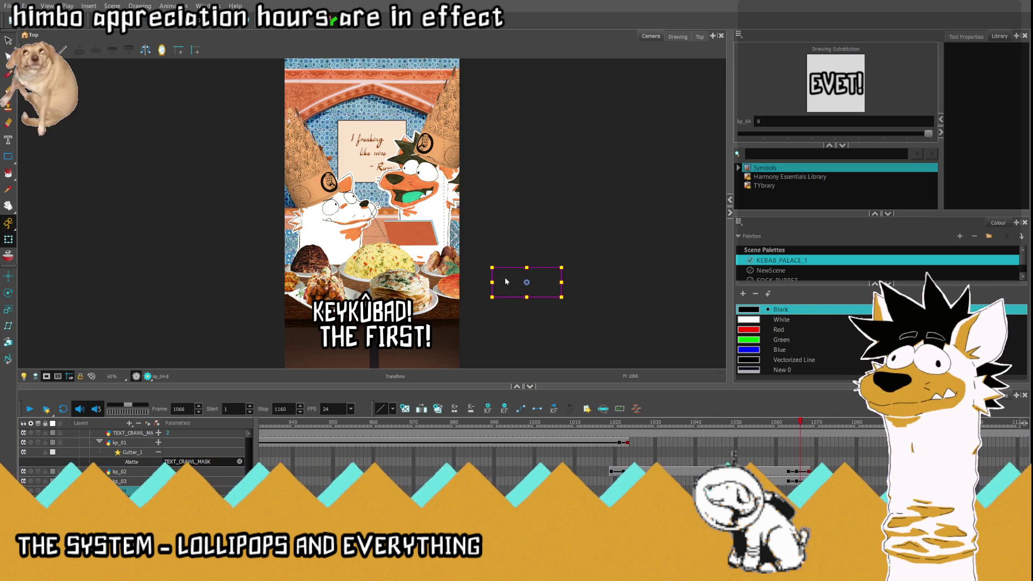
key("apostrophe")
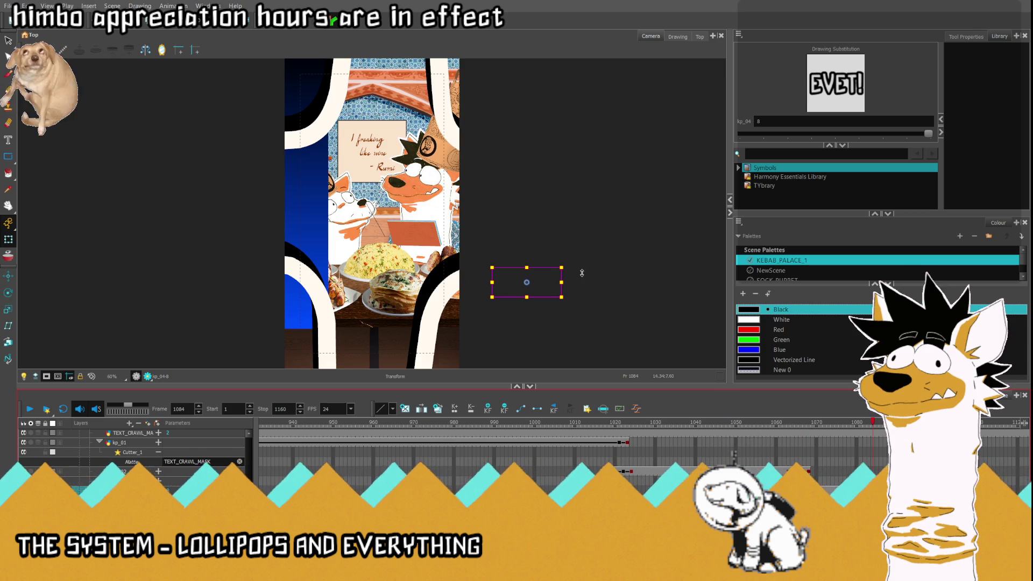
Step: Move EVET! onto the food plate, shrink it slightly, and nudge it left
left_click_drag(531, 284, 384, 298)
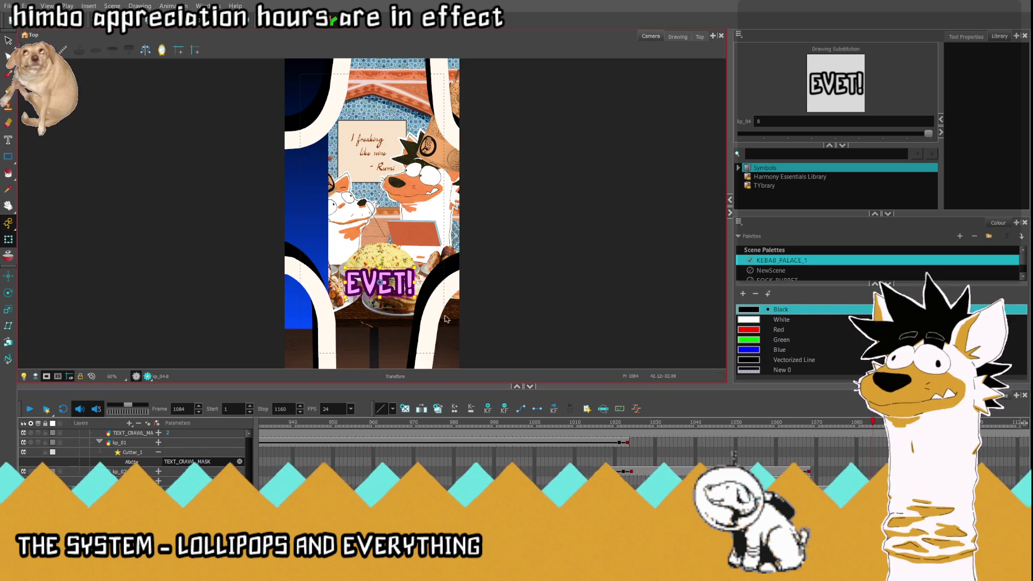
left_click_drag(325, 275, 334, 277)
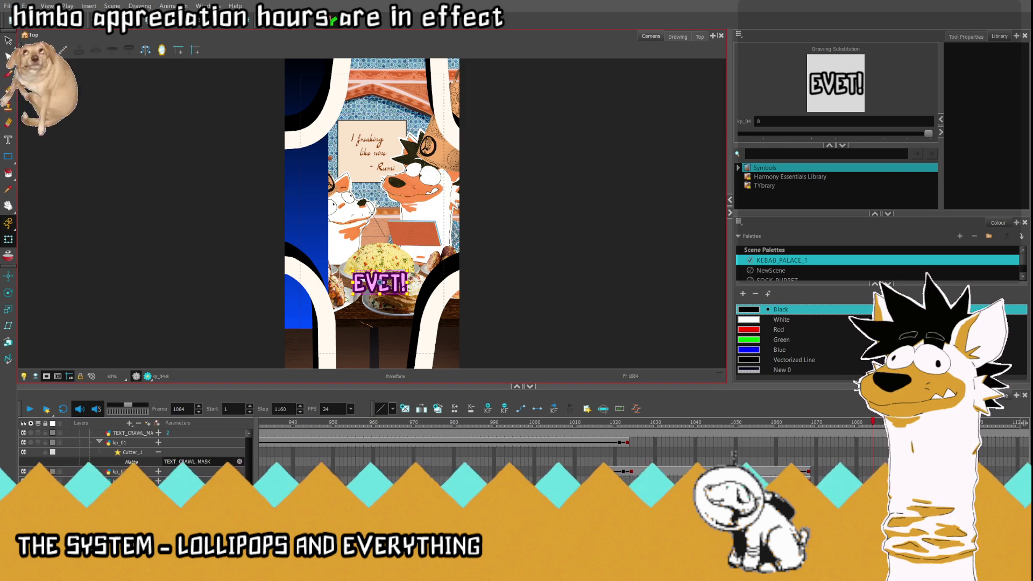
left_click(158, 491)
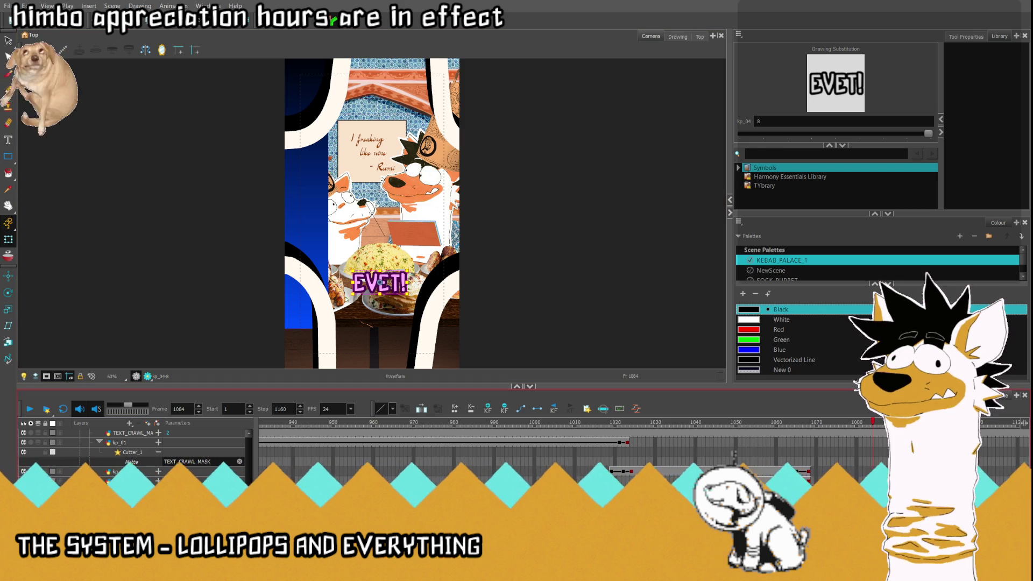
key("Left")
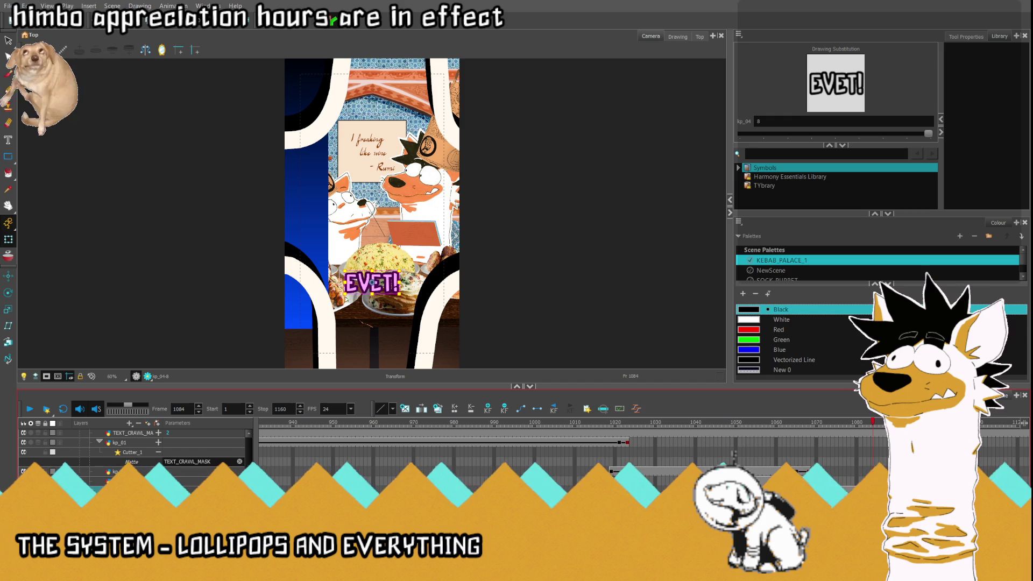
left_click(800, 491)
left_click(801, 492)
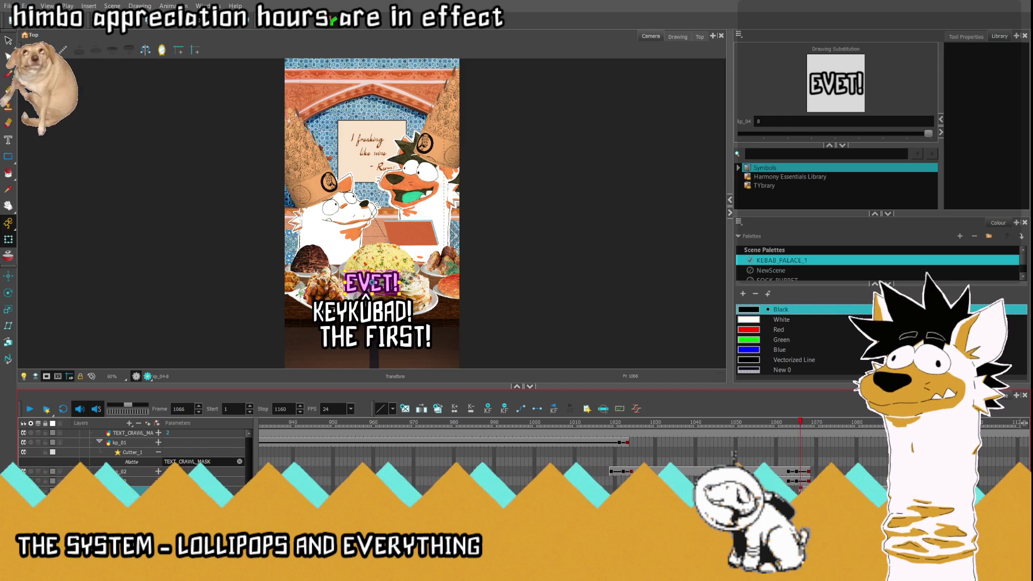
Step: At frame 1066, key the EVET! caption sliding off to the right edge
left_click(813, 492)
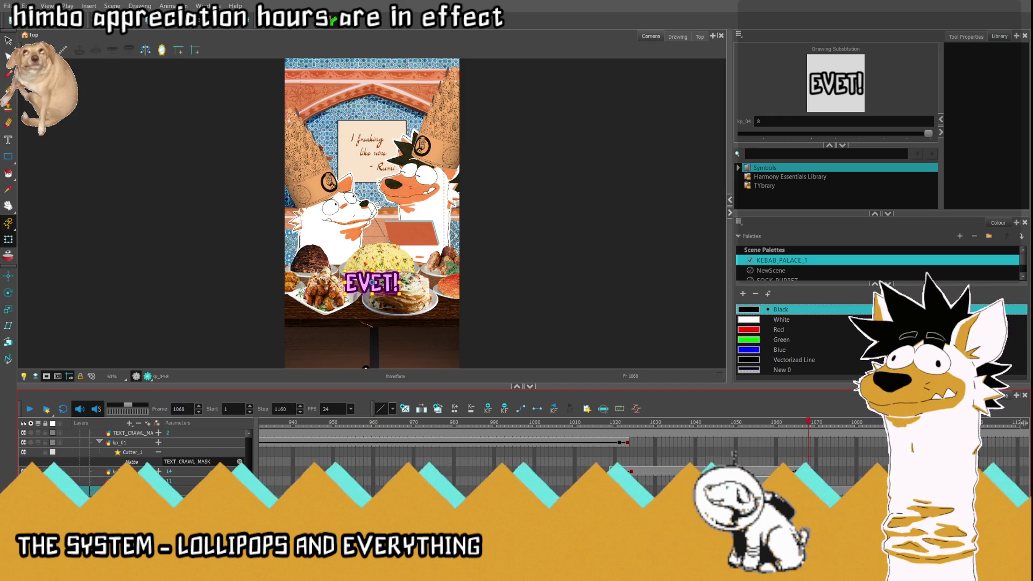
key("period")
key("comma")
key("comma")
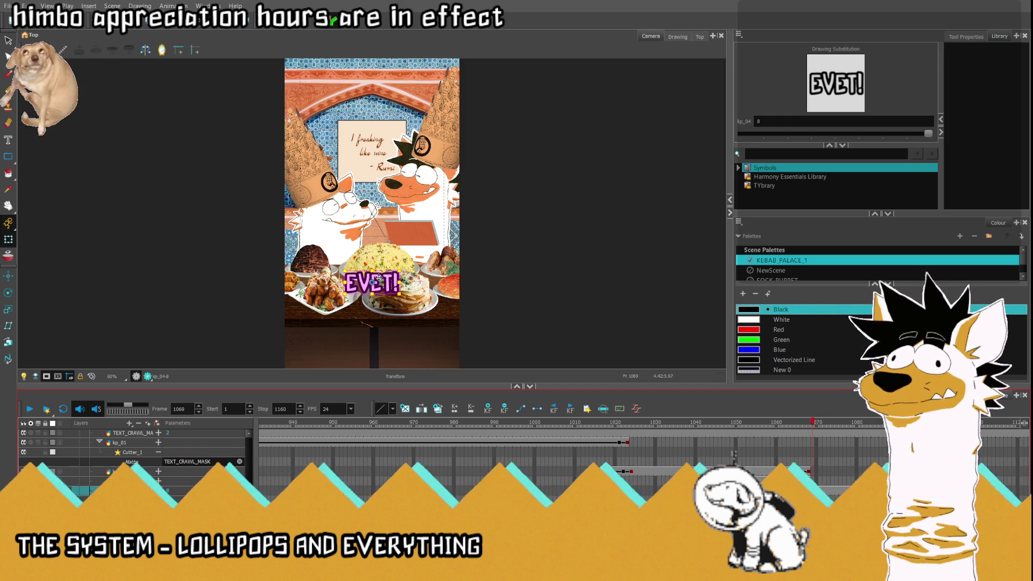
key("comma")
key("comma")
key("comma")
left_click_drag(383, 280, 491, 282)
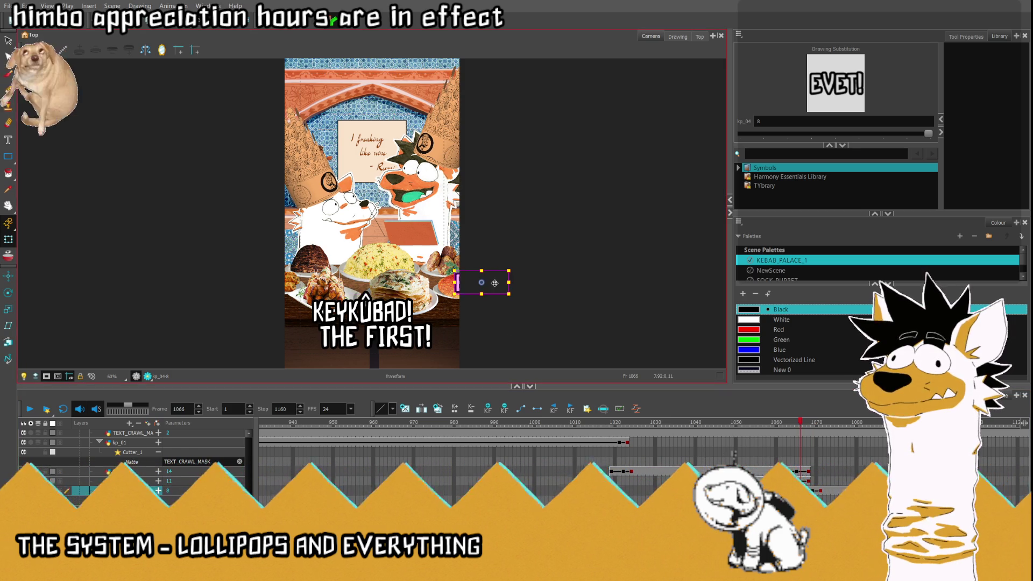
Step: Review the caption exit from frame 1054, then select SUBS at frame 1071 with Maintain Size
left_click(751, 422)
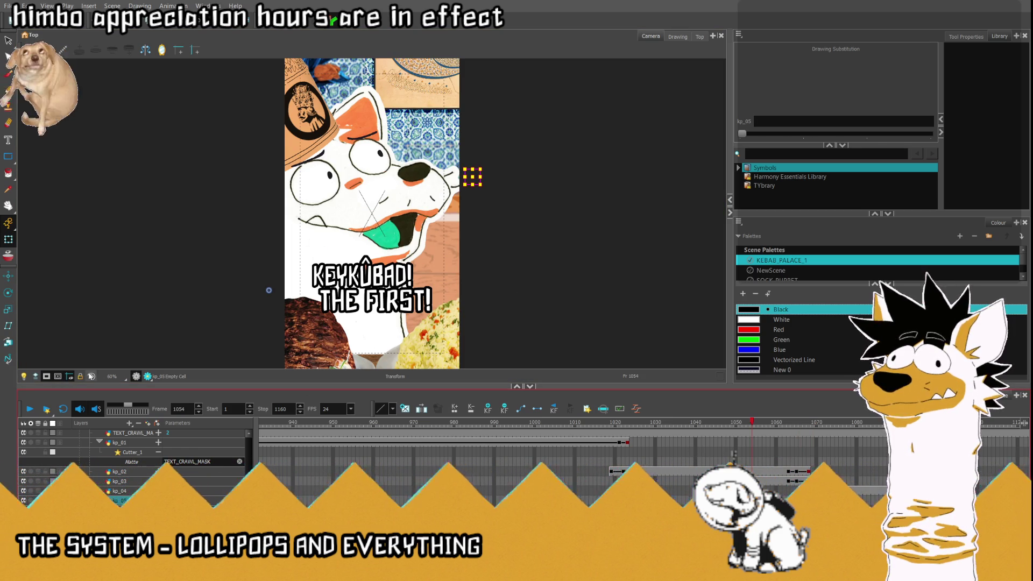
left_click(30, 408)
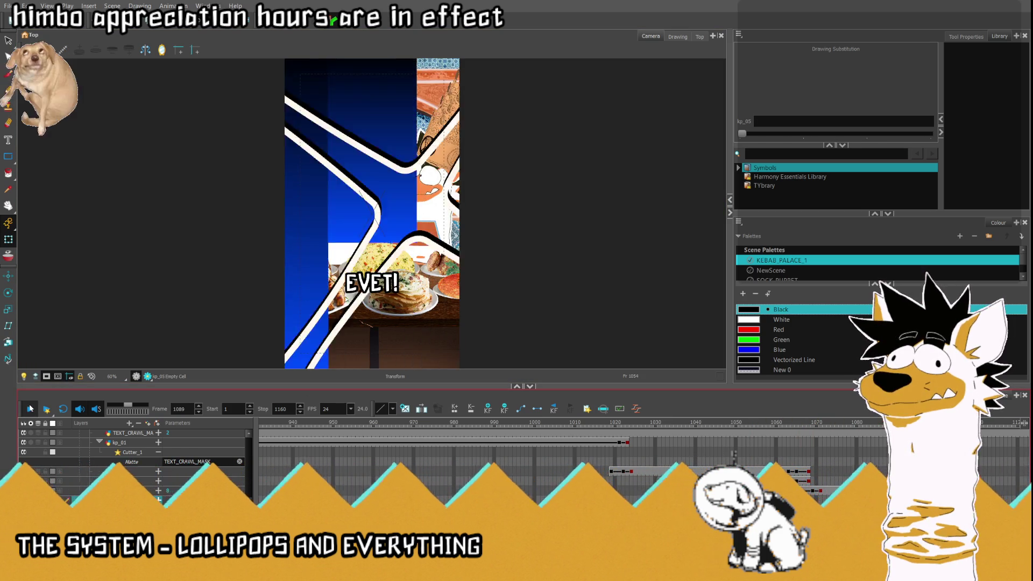
left_click(808, 445)
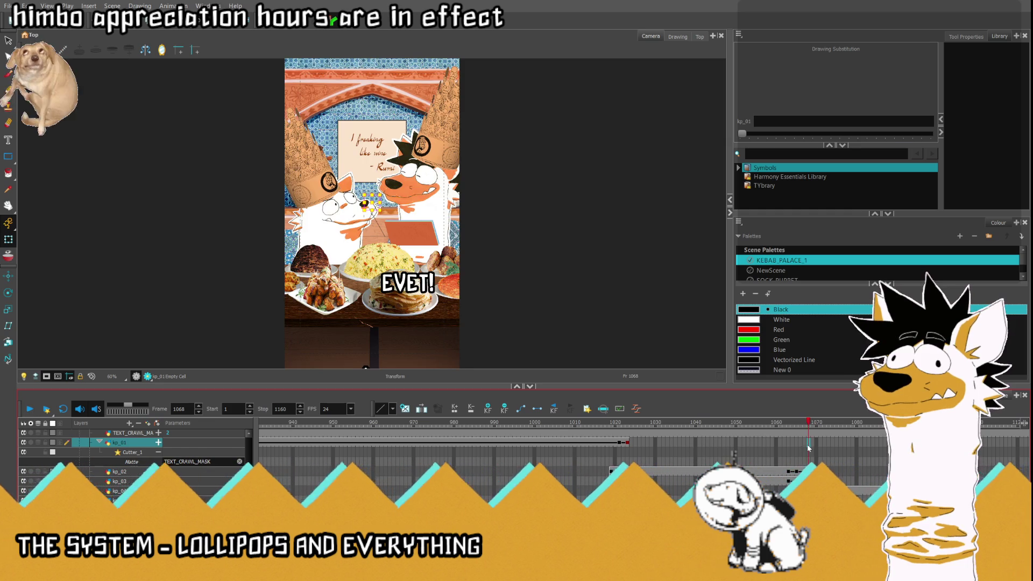
mouse_move(808, 429)
left_mouse_down()
mouse_move(900, 423)
mouse_move(832, 424)
left_mouse_up()
scroll(841, 482, "up", 2)
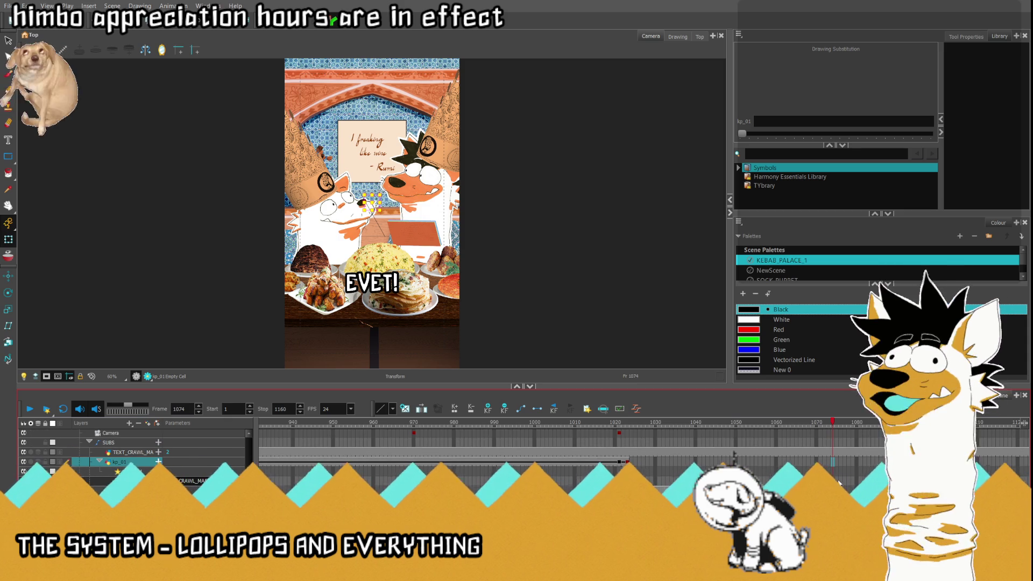
left_click(830, 443)
left_click_drag(828, 423, 819, 423)
left_click(7, 342)
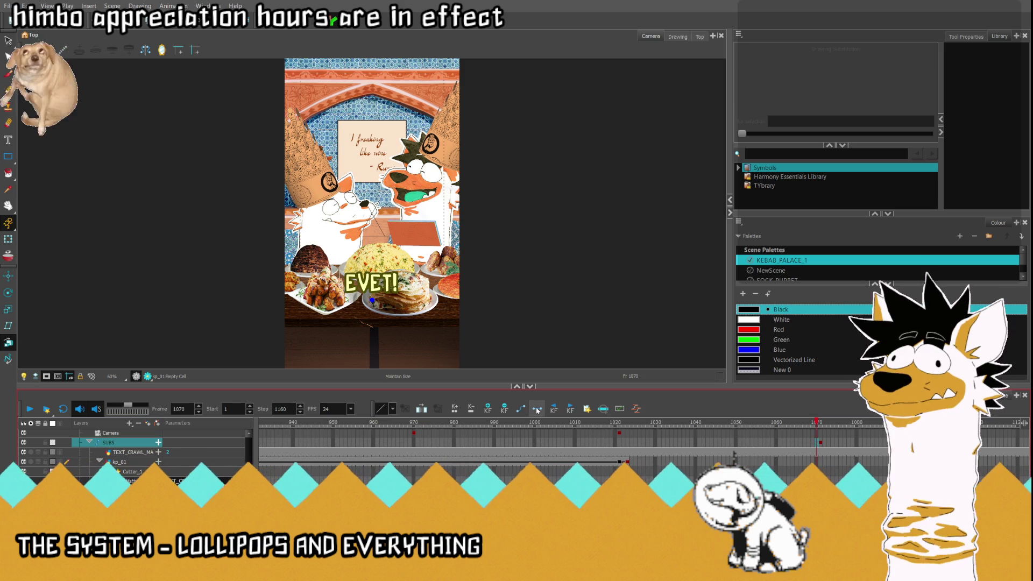
Step: In Top view, shift the SUBS layer's depth at frame 1071, then return to Camera view
left_click(698, 36)
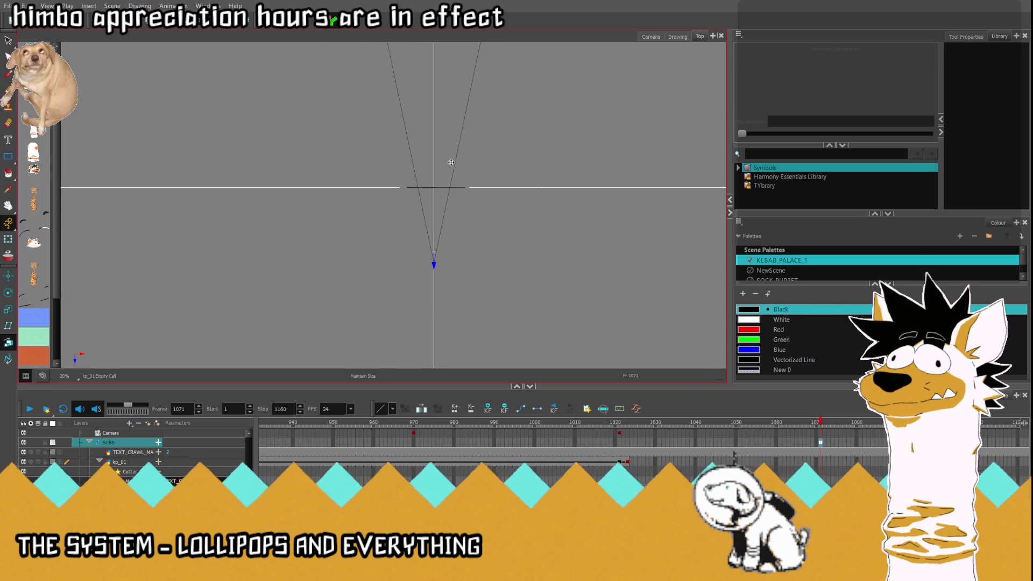
left_click_drag(431, 194, 430, 282)
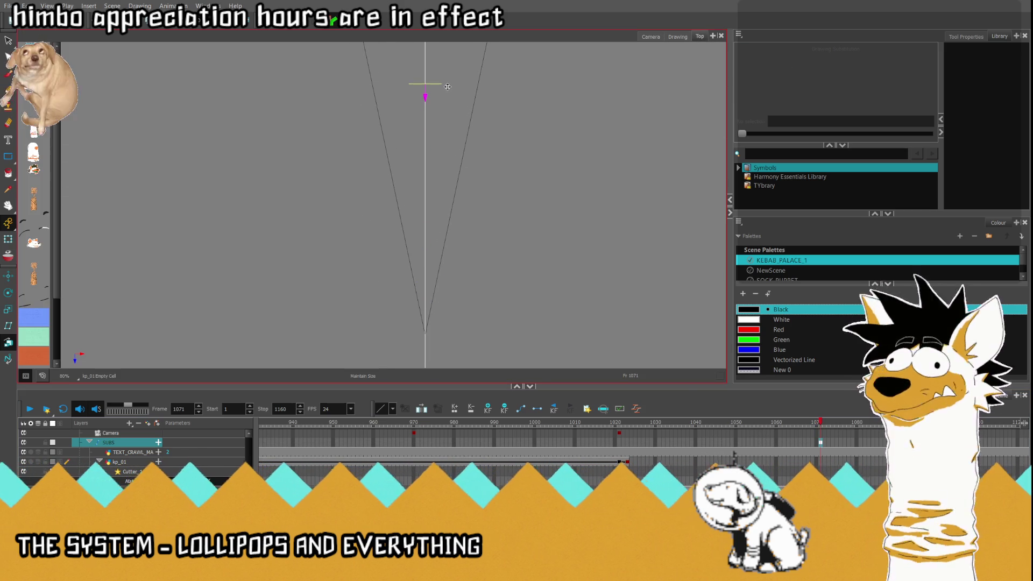
scroll(470, 220, "up", 5)
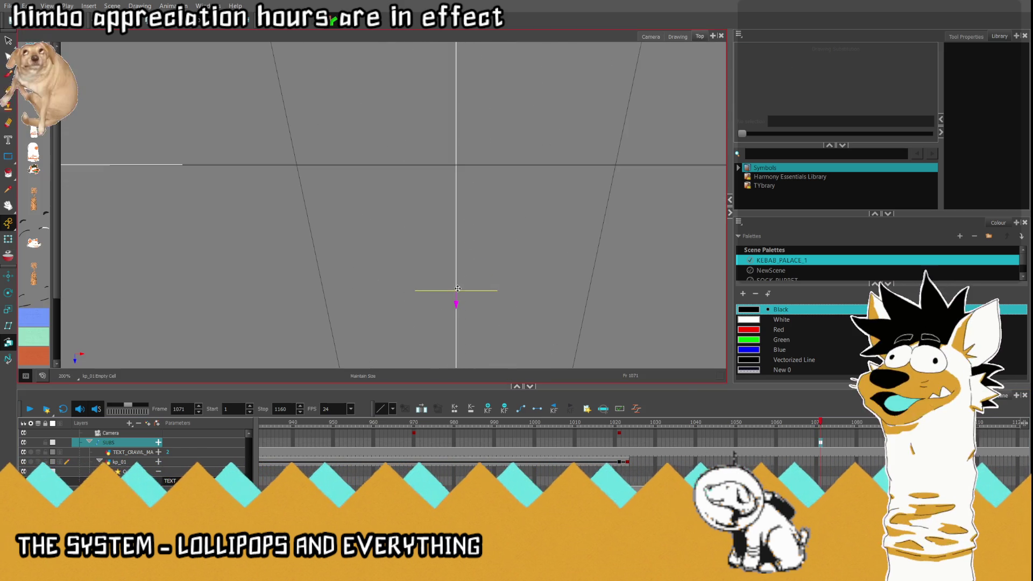
scroll(489, 166, "up", 4)
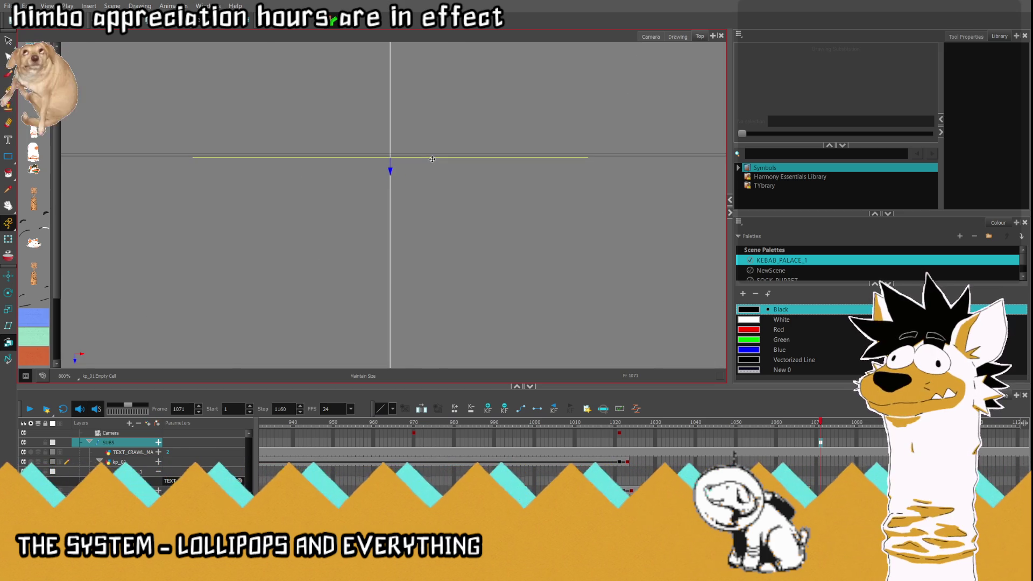
left_click_drag(819, 422, 878, 421)
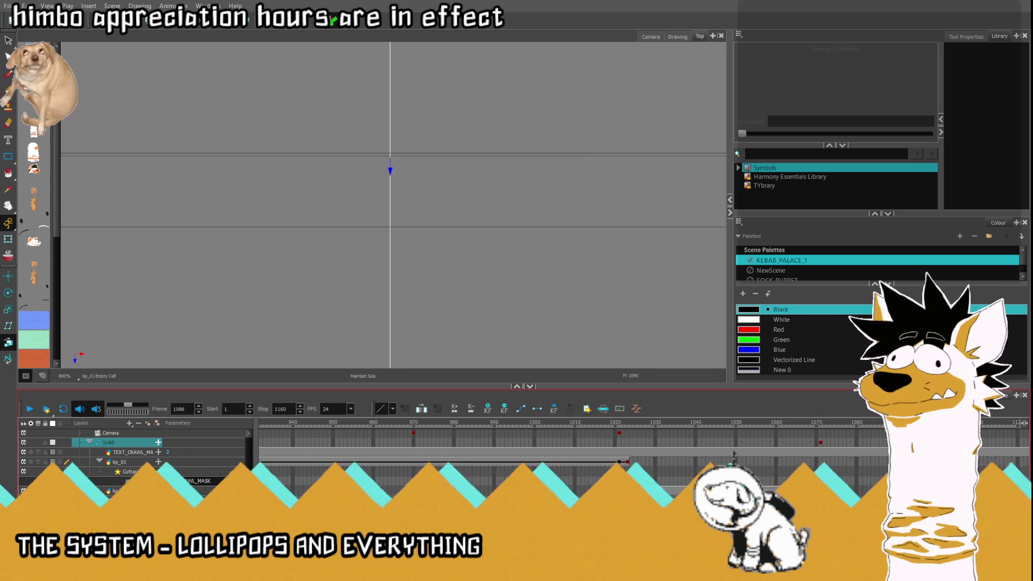
left_click(650, 38)
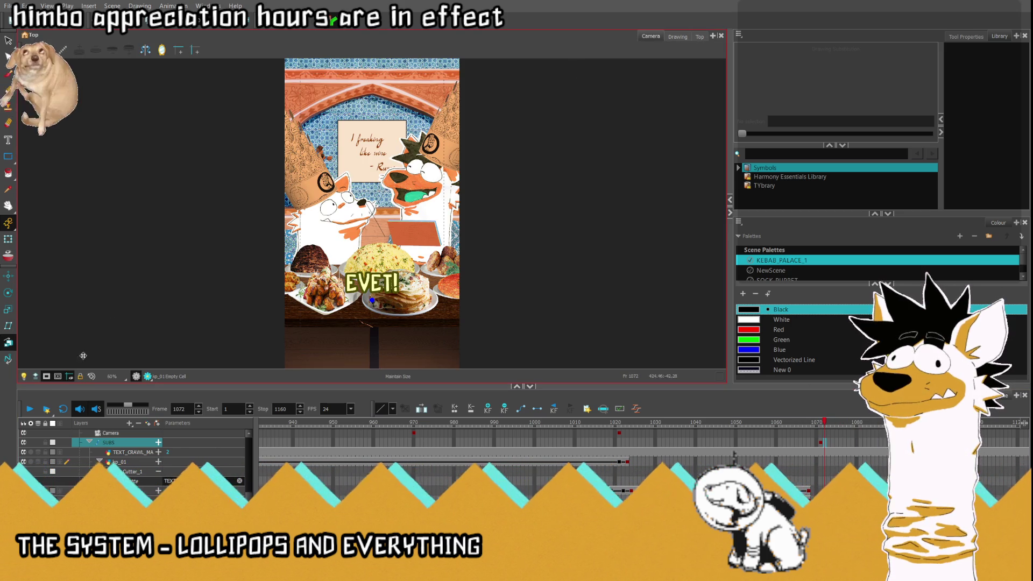
Step: Replay the animation from the beginning and stop near frame 781 on MORE SPECIFIC?
left_click(31, 408)
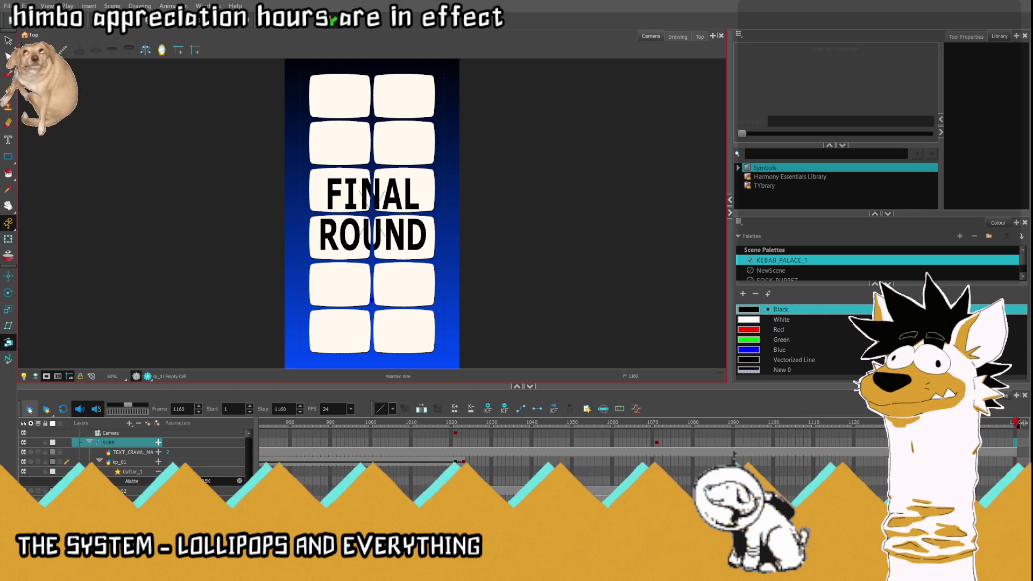
left_click(29, 410)
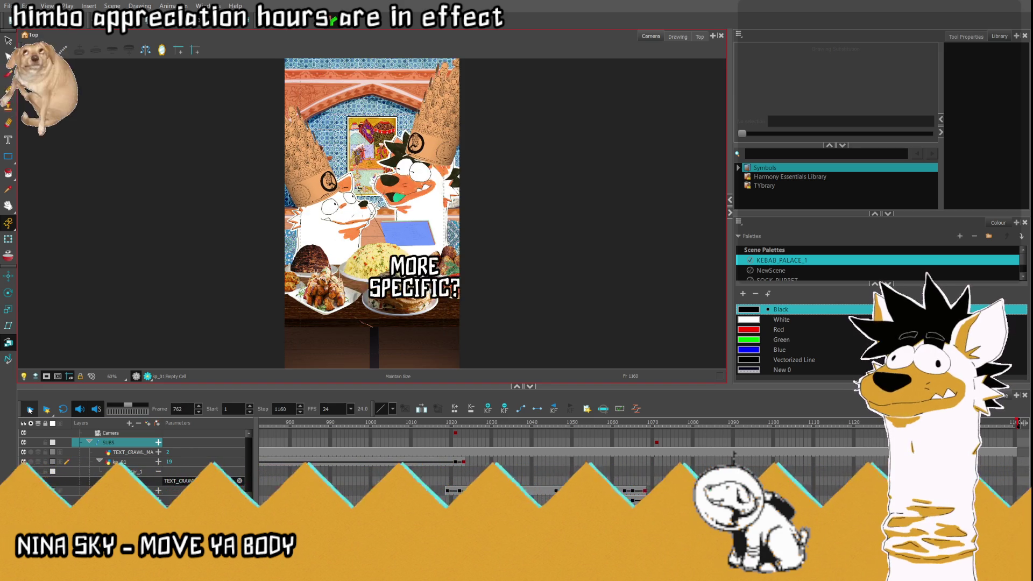
left_click(29, 410)
Step: Scrub back to frame 564, play briefly, and stop on kp_01 at frame 572 showing 'IN 1462,'
mouse_move(393, 423)
left_mouse_down()
mouse_move(208, 425)
mouse_move(503, 441)
left_mouse_up()
mouse_move(339, 439)
left_mouse_down()
mouse_move(325, 442)
mouse_move(434, 444)
mouse_move(306, 447)
left_mouse_up()
left_click(30, 409)
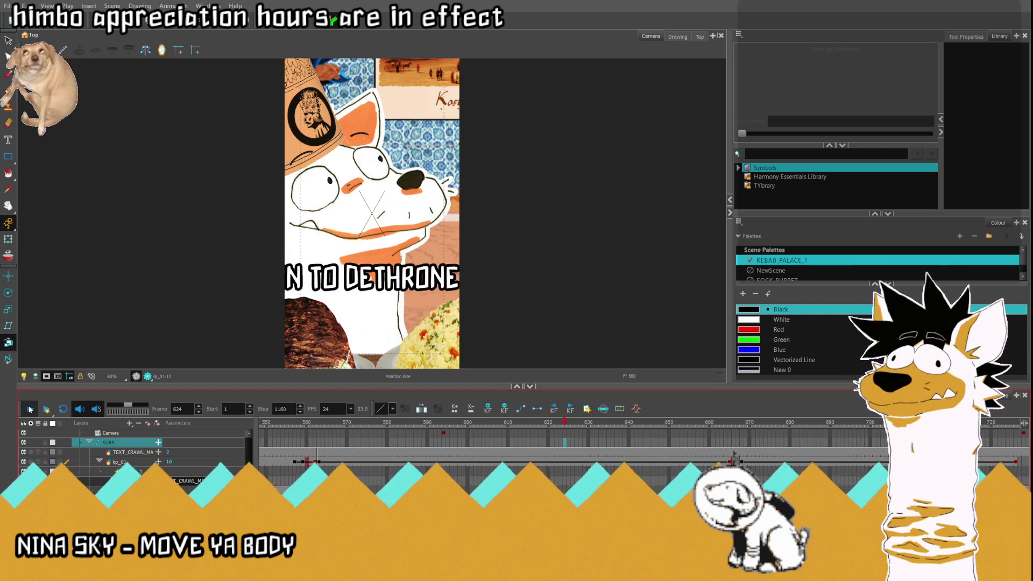
left_click(355, 460)
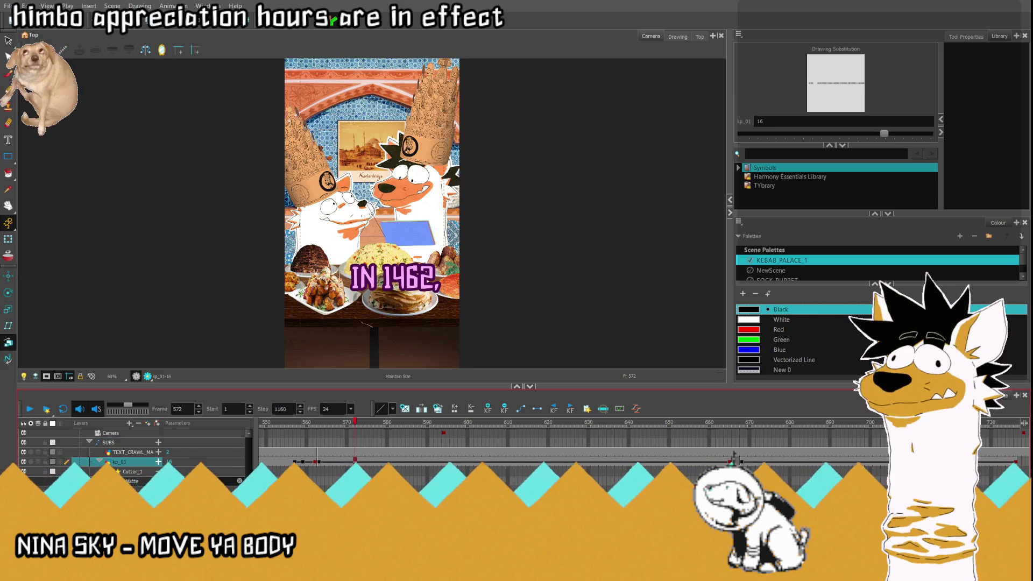
Step: In the Drawing view, lasso the 'IN 1462,' text and move it left
left_click(676, 37)
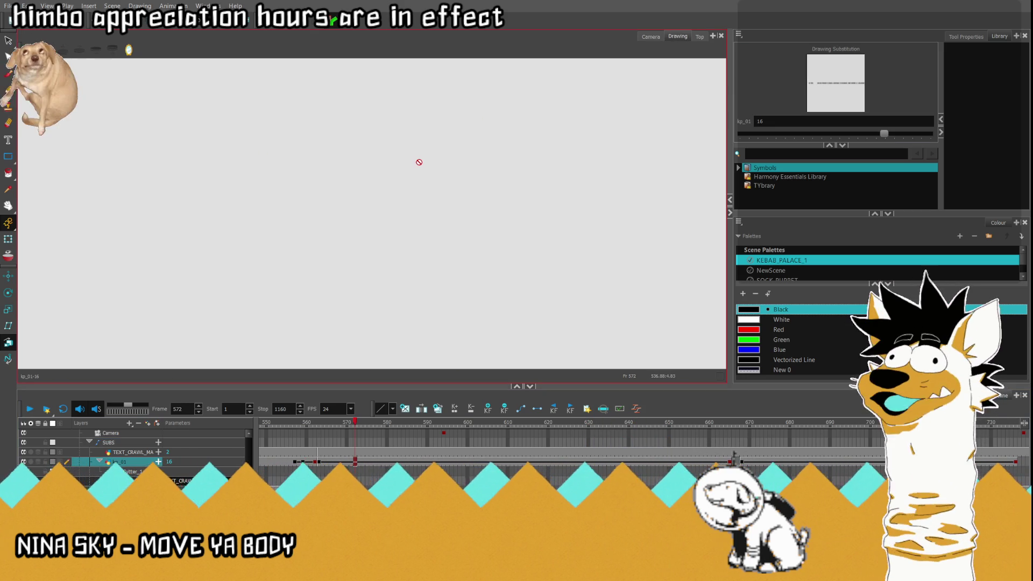
scroll(214, 167, "up", 2)
scroll(214, 168, "up", 2)
scroll(213, 167, "up", 3)
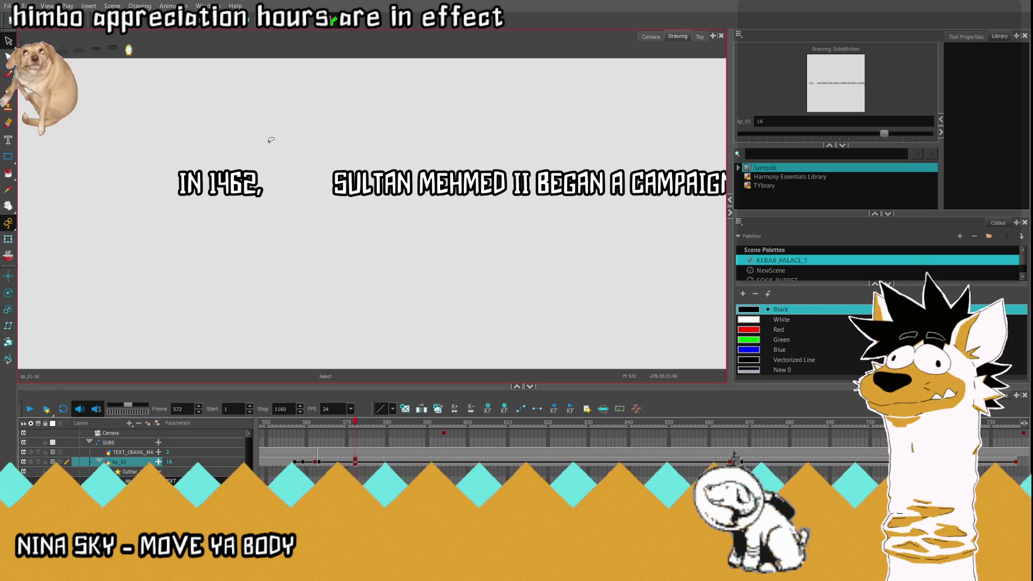
left_click_drag(89, 212, 276, 129)
scroll(156, 159, "up", 1)
scroll(156, 159, "up", 3)
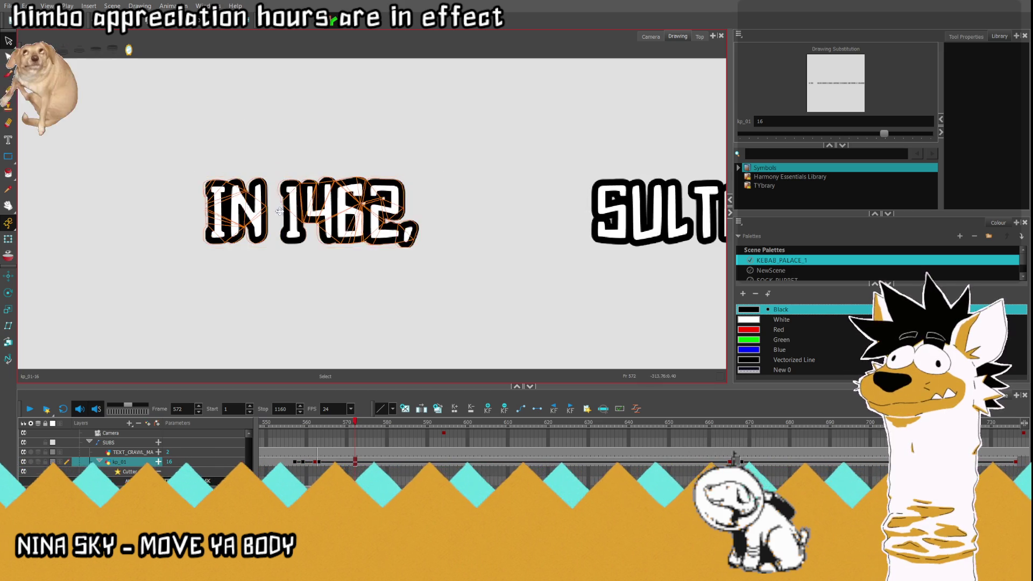
left_click(283, 215)
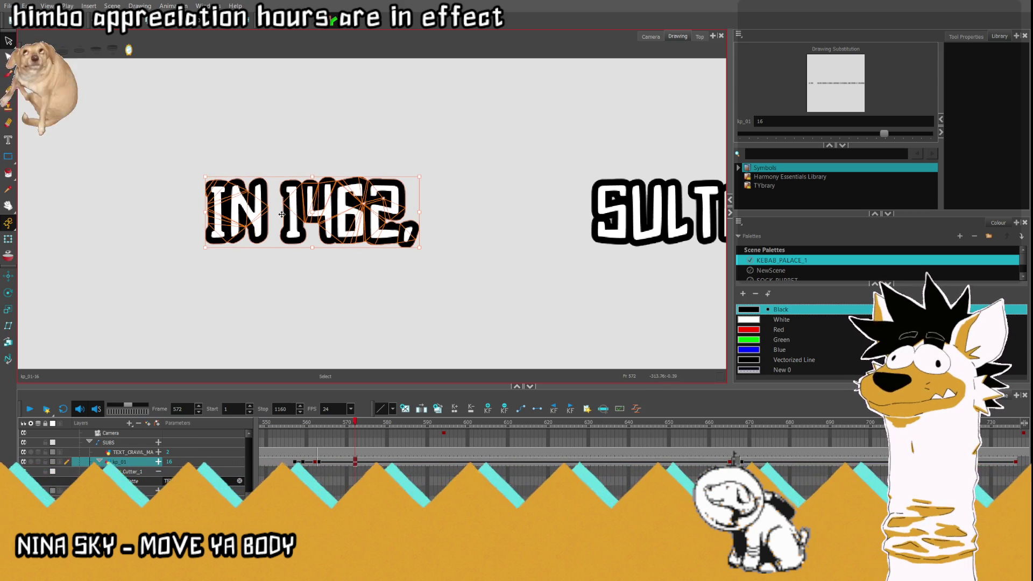
left_click_drag(280, 200, 240, 198)
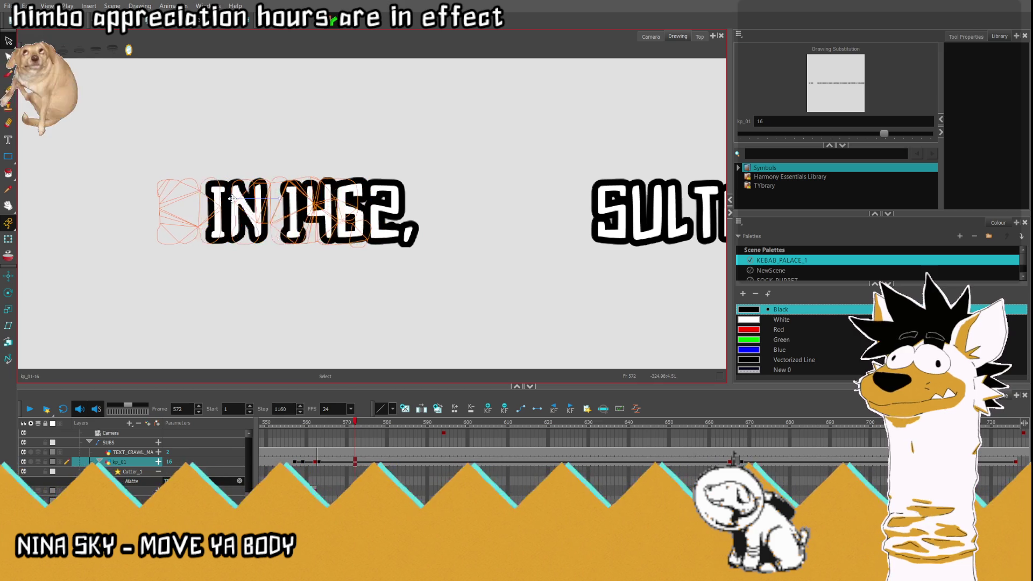
left_click_drag(240, 199, 203, 199)
left_click(368, 125)
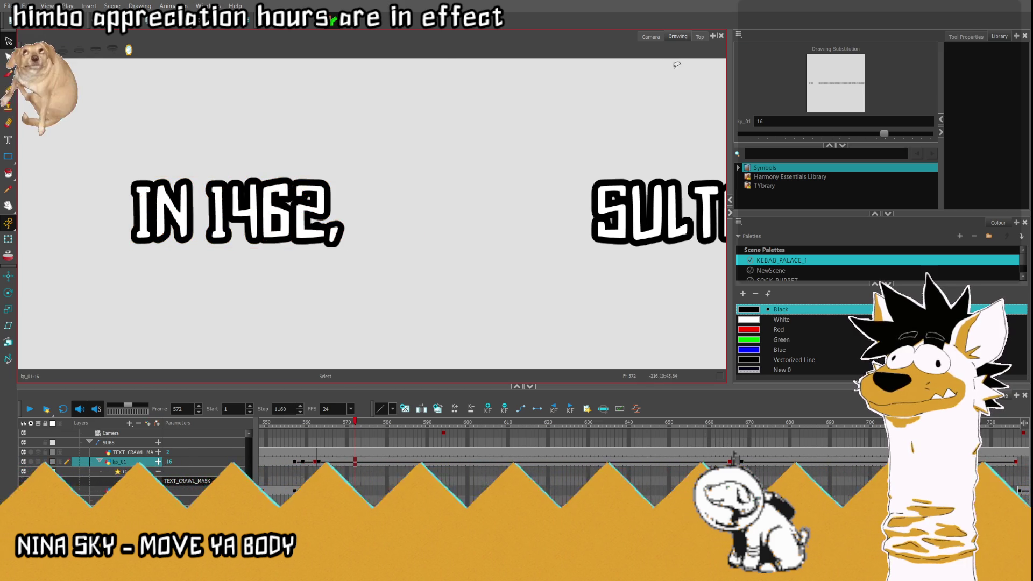
Step: Return to Camera view at frame 563 and show the caption layer's transform box
left_click(651, 37)
left_click(318, 449)
left_click(8, 240)
scroll(517, 270, "down", 2)
scroll(661, 274, "up", 1)
Step: Shift the IN caption layer slightly right, preview from frame 555, and stop at frame 563
left_click_drag(661, 274, 684, 271)
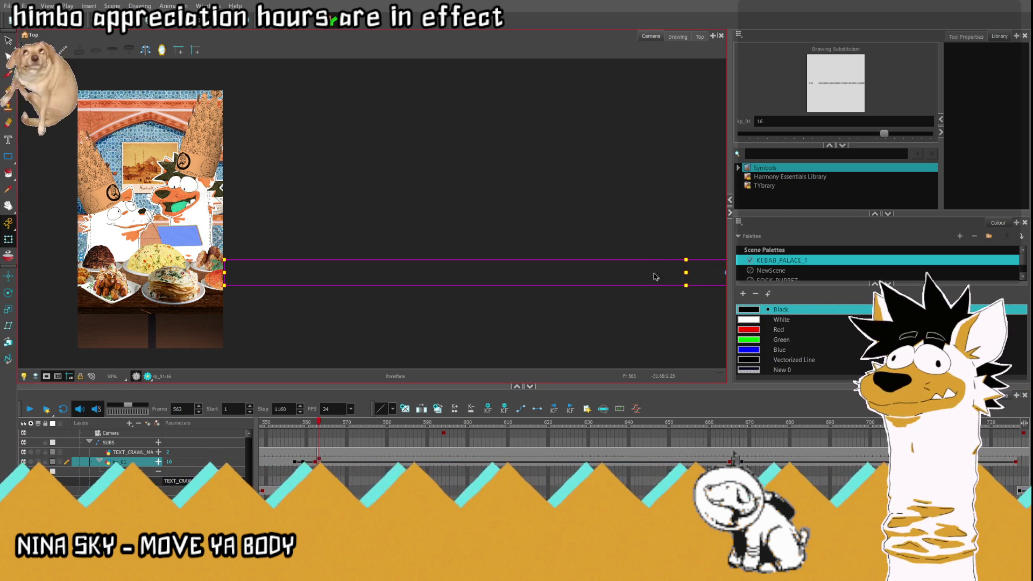
left_click(30, 411)
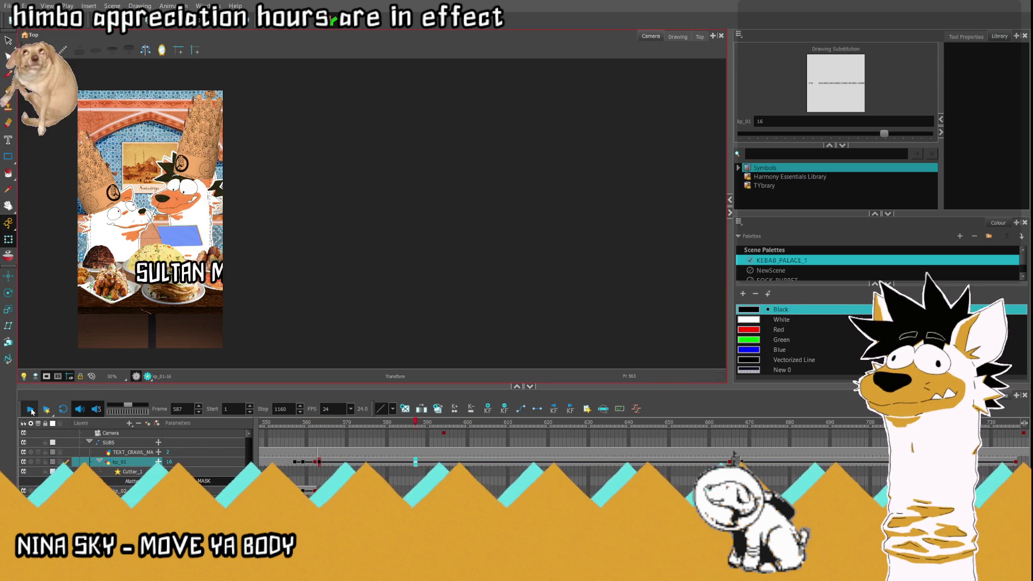
left_click(287, 462)
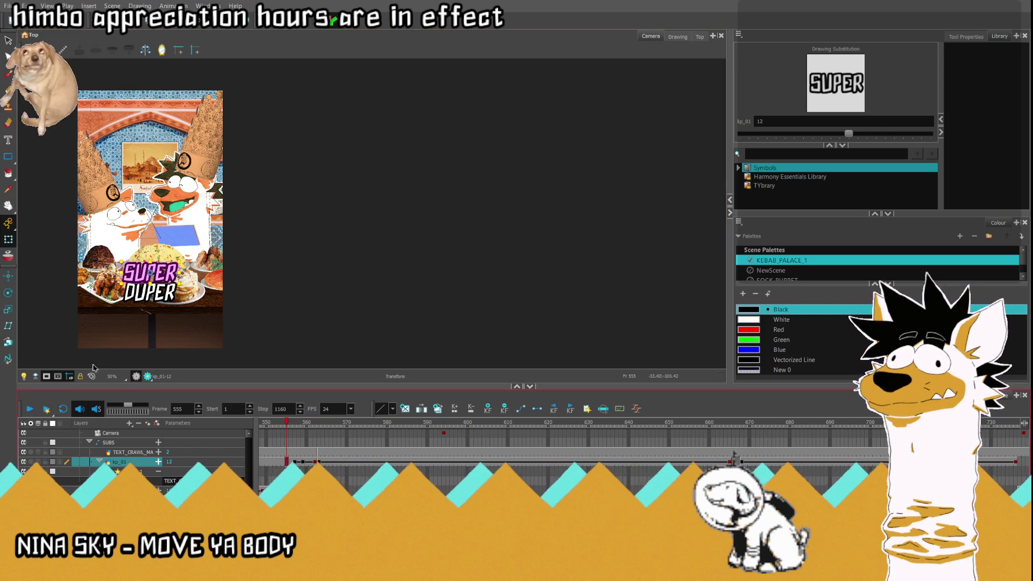
left_click(25, 413)
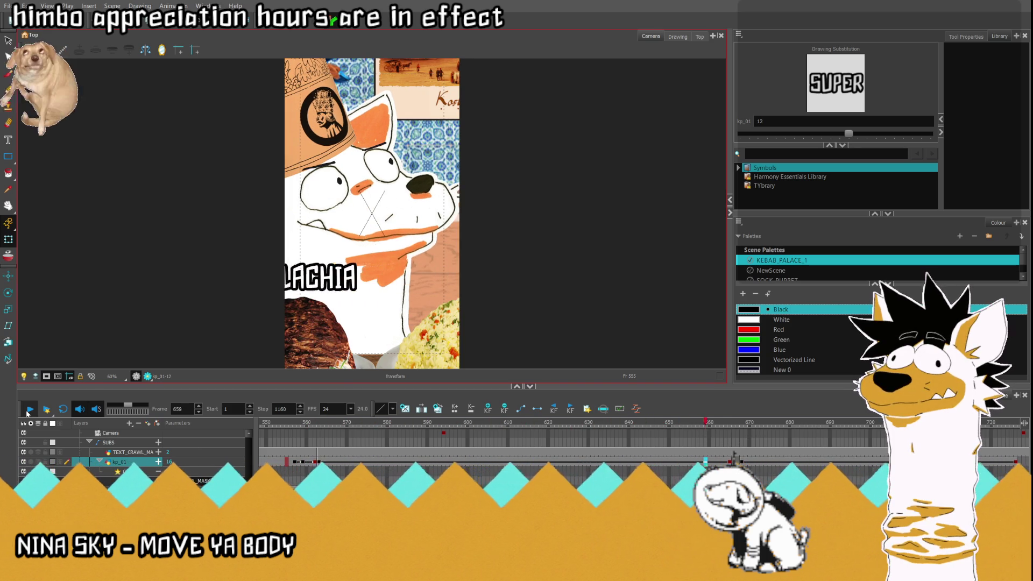
left_click(28, 411)
left_click(317, 462)
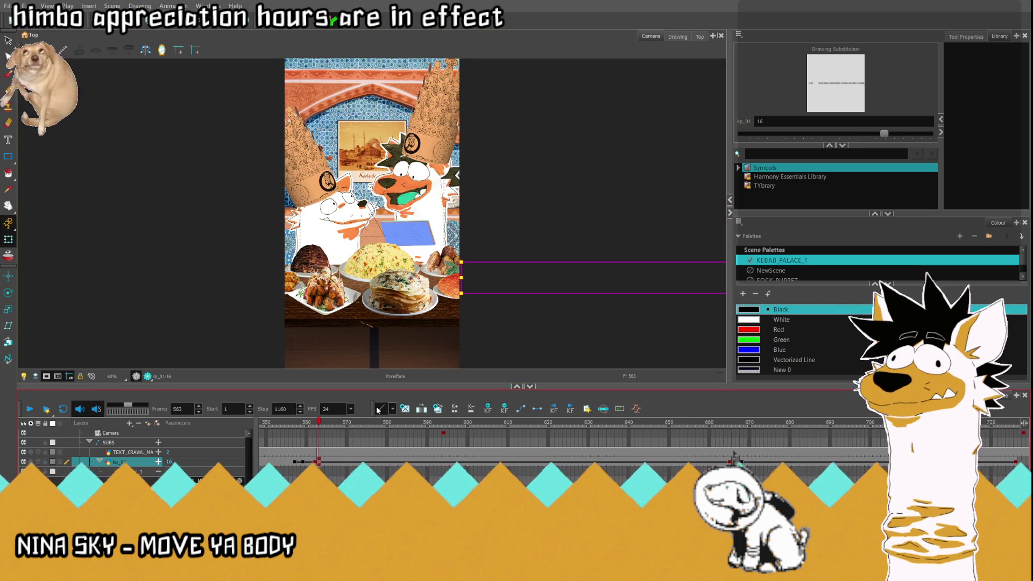
left_click(686, 40)
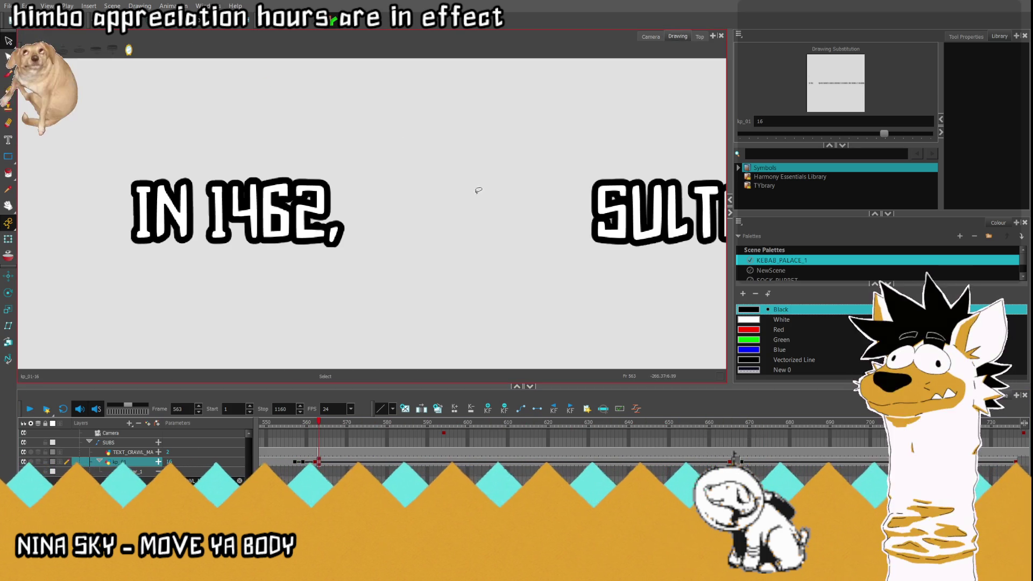
Step: Lasso 'IN 1462,' and drag it further left past the edge, redoing the move after an undo
left_click_drag(68, 264, 497, 179)
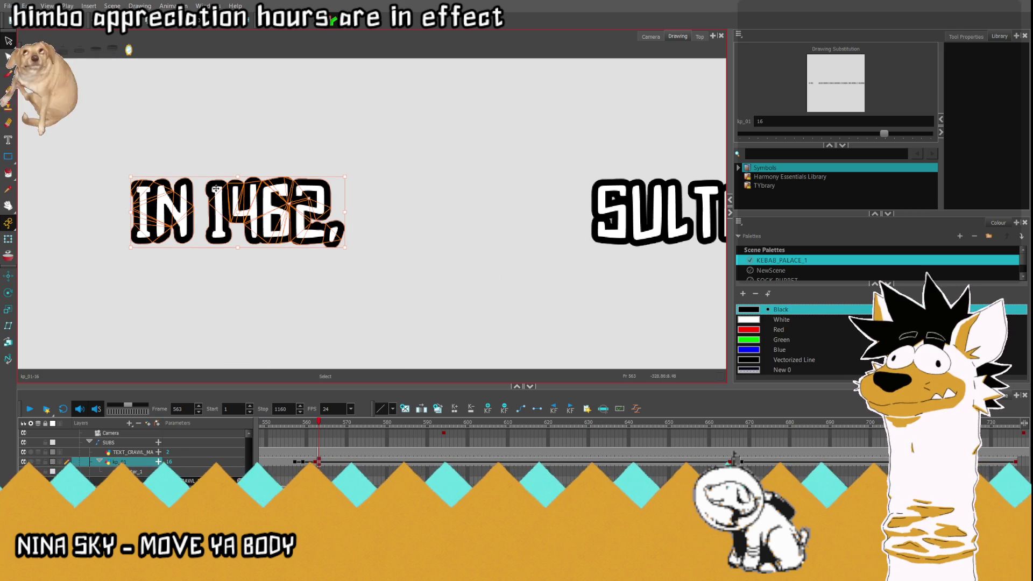
left_click_drag(205, 196, 132, 192)
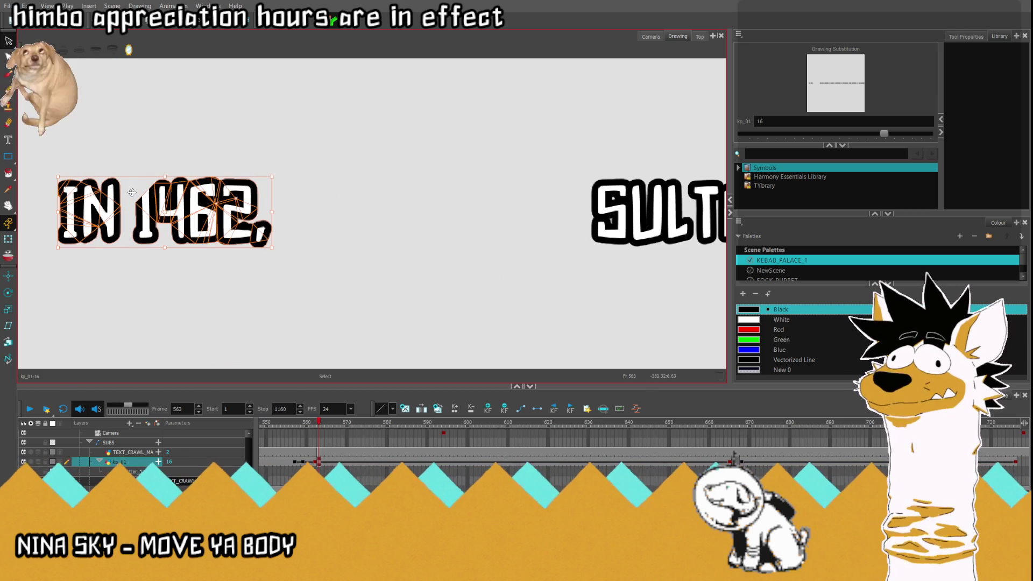
key("ctrl+z")
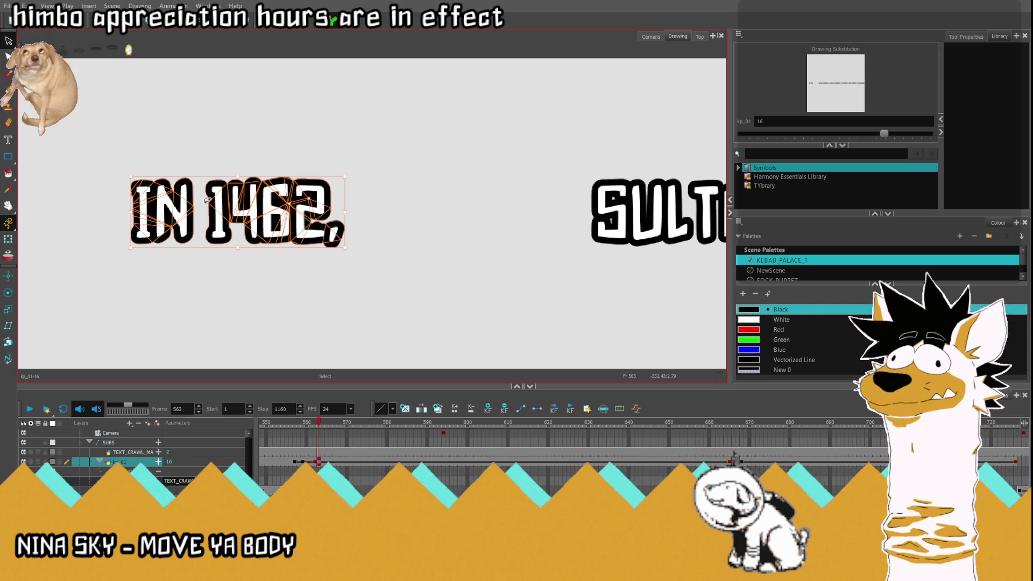
left_click_drag(207, 204, 139, 203)
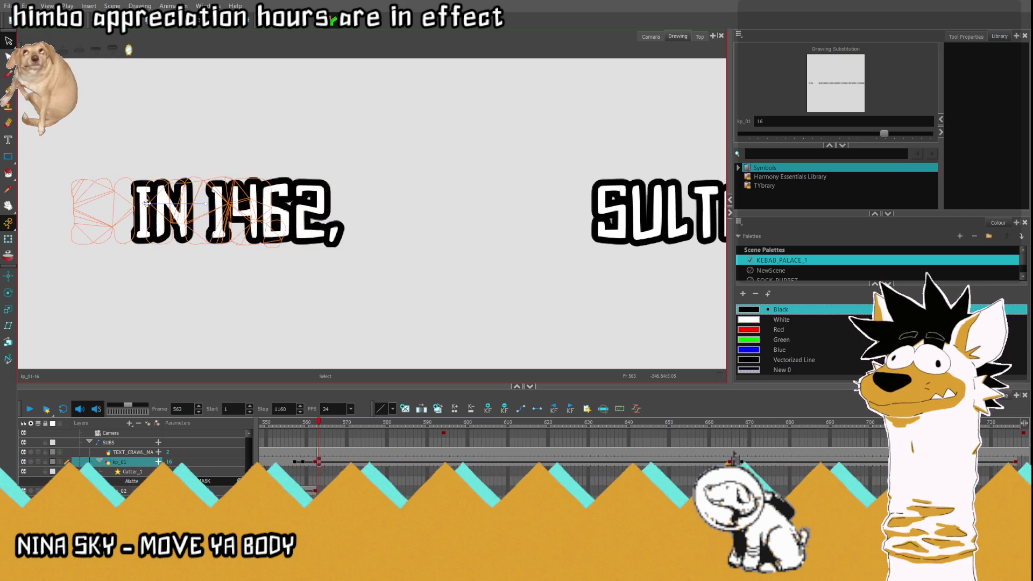
left_click_drag(139, 203, 81, 205)
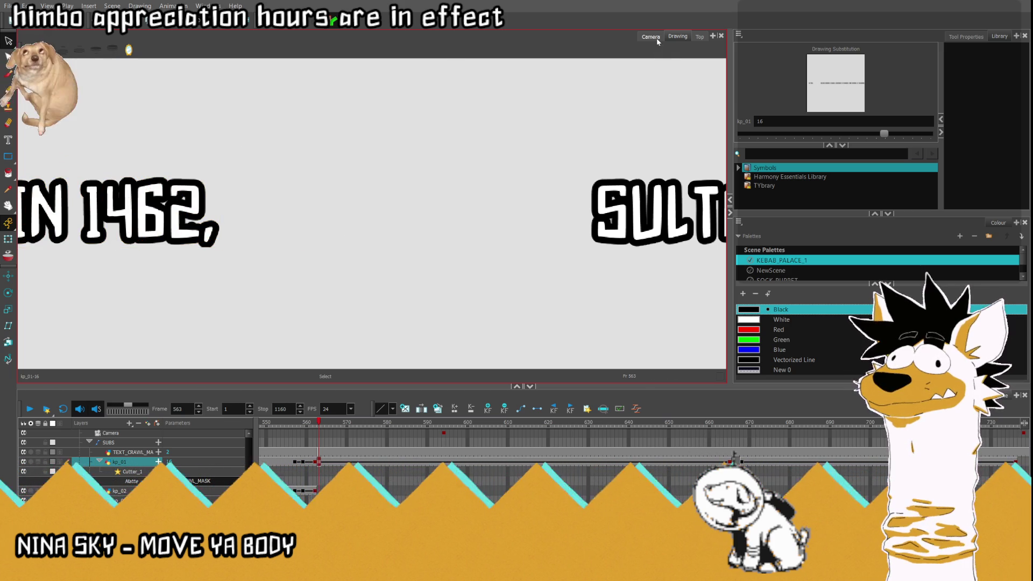
left_click(657, 40)
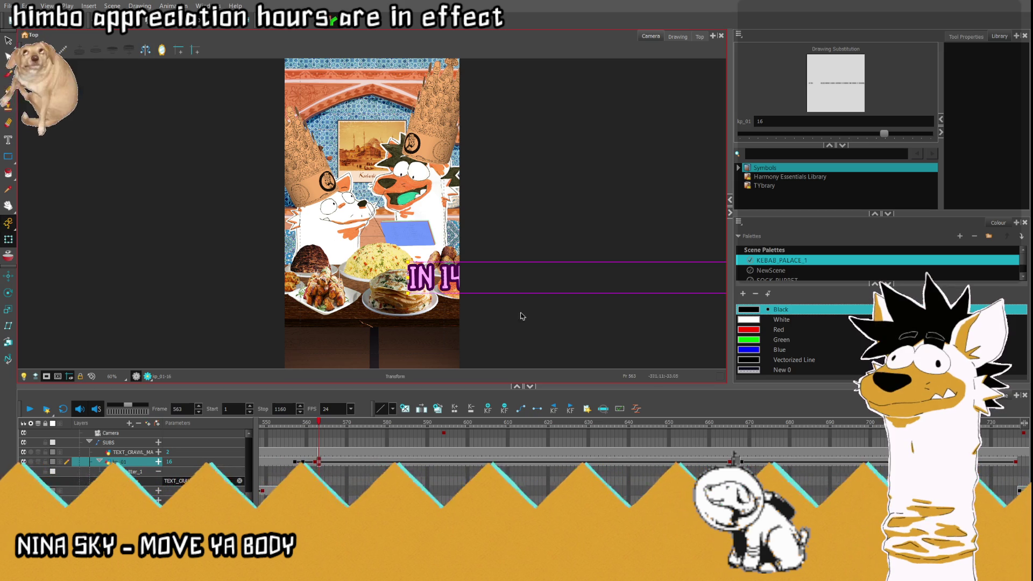
Step: Reset the view and play from frame 553, stopping at frame 717 on the BROTHER caption
scroll(452, 277, "down", 2)
scroll(586, 253, "up", 1)
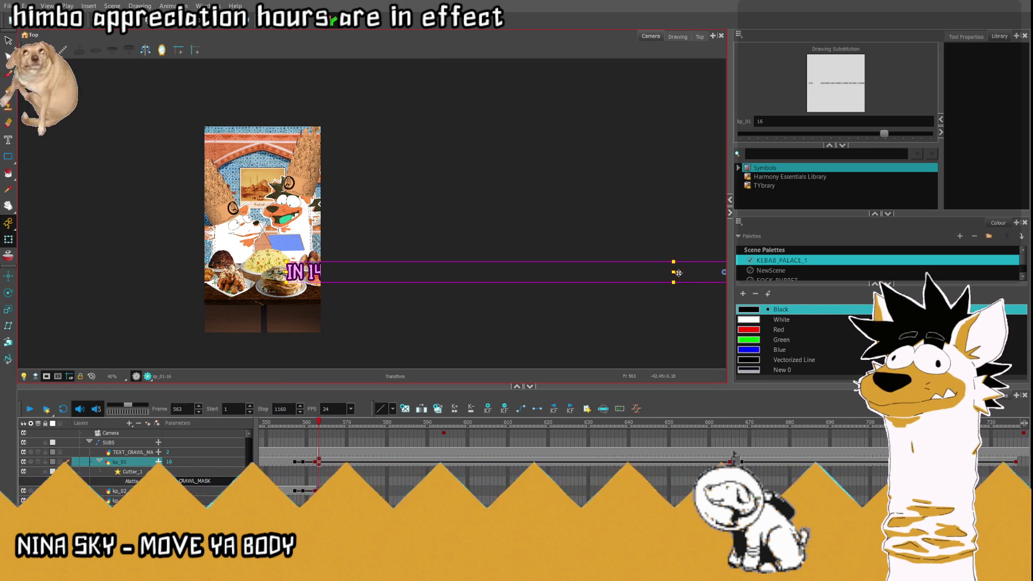
scroll(181, 407, "down", 9)
left_click(80, 377)
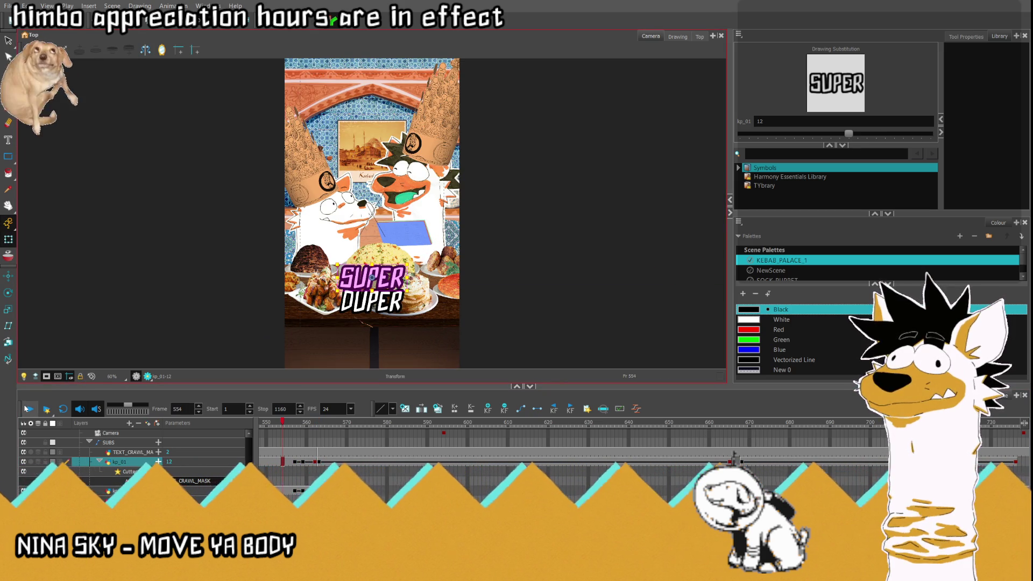
left_click(24, 409)
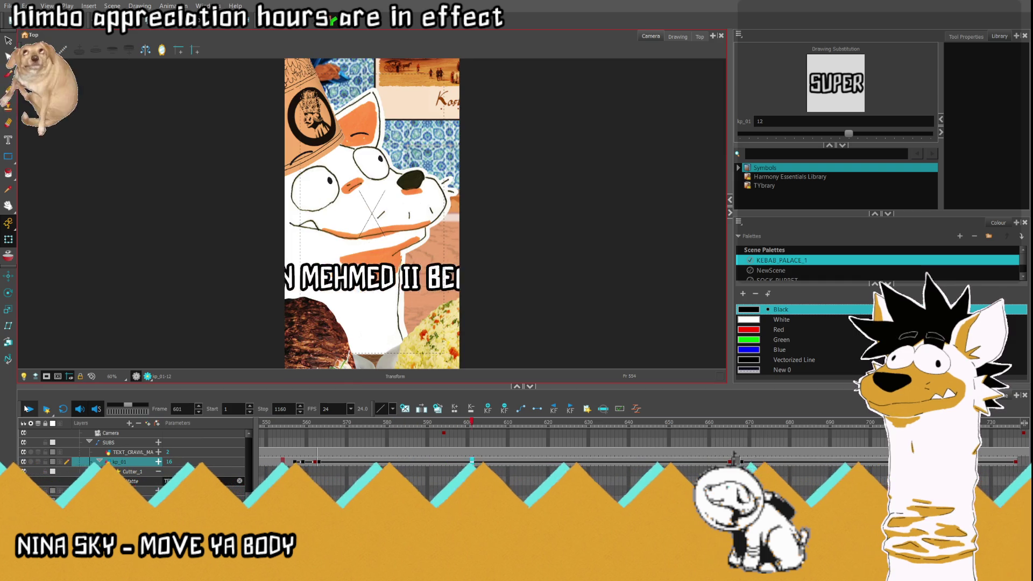
left_click(25, 409)
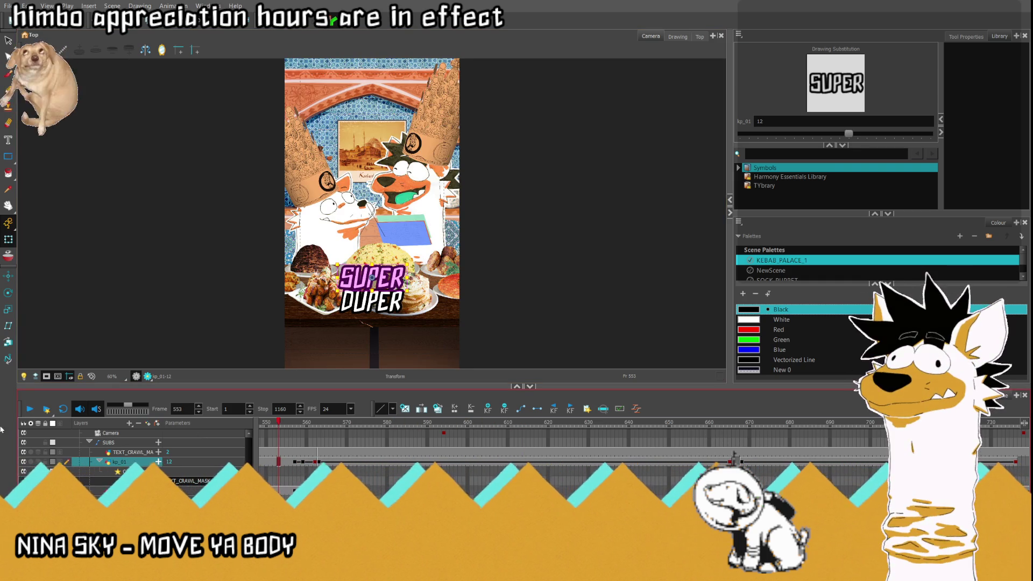
left_click(28, 410)
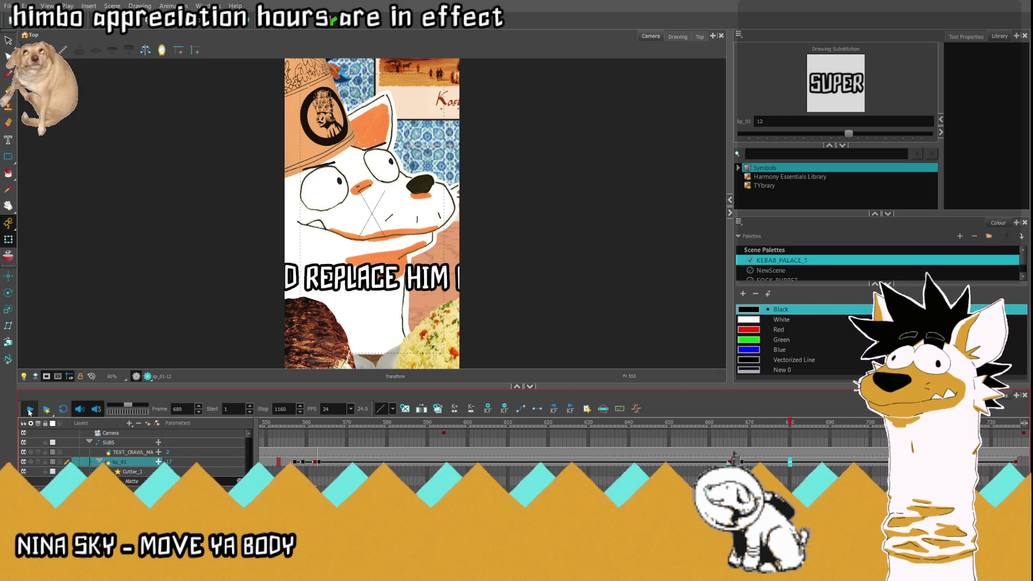
left_click(30, 410)
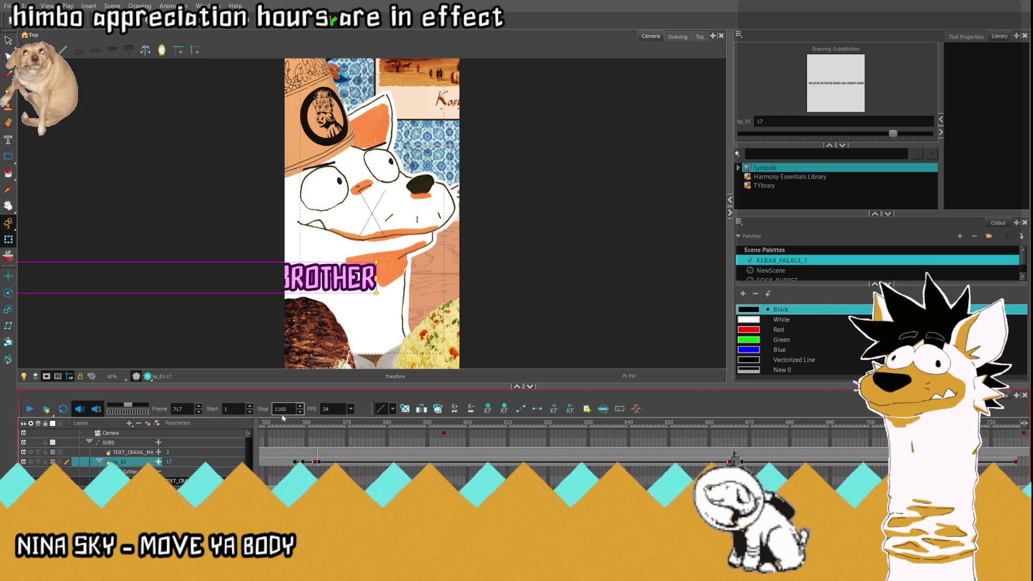
Step: At frame 563, select the 'IN 1462,' lettering in the subtitle drawing
left_click(317, 463)
left_click(677, 36)
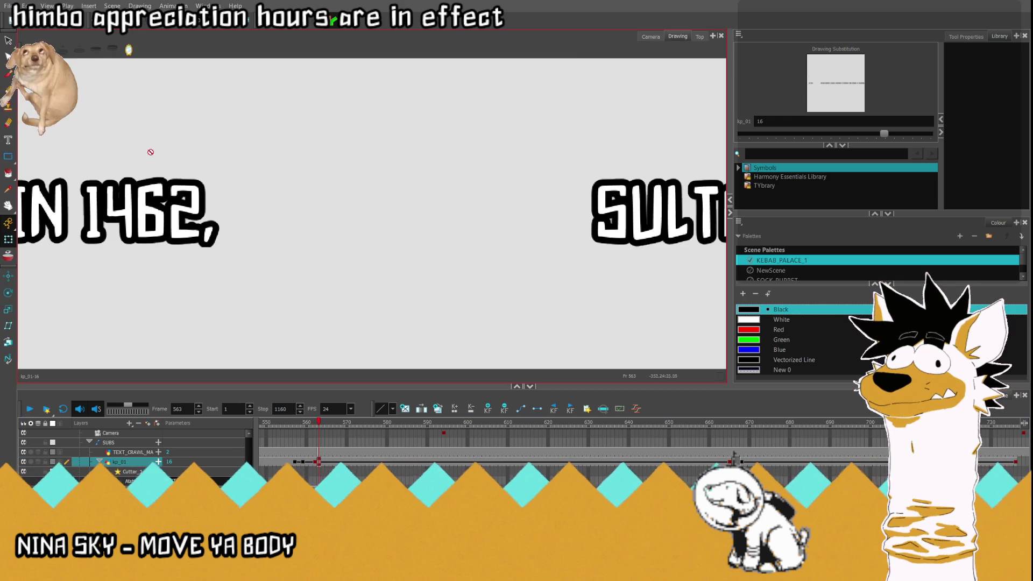
scroll(364, 194, "down", 4)
scroll(202, 167, "up", 3)
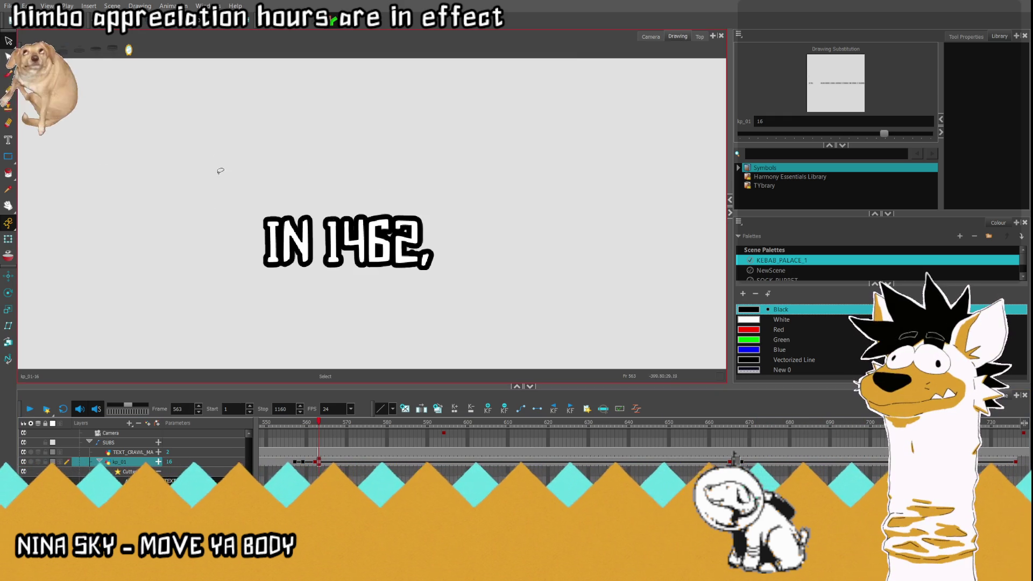
left_click(377, 252)
scroll(378, 253, "up", 2)
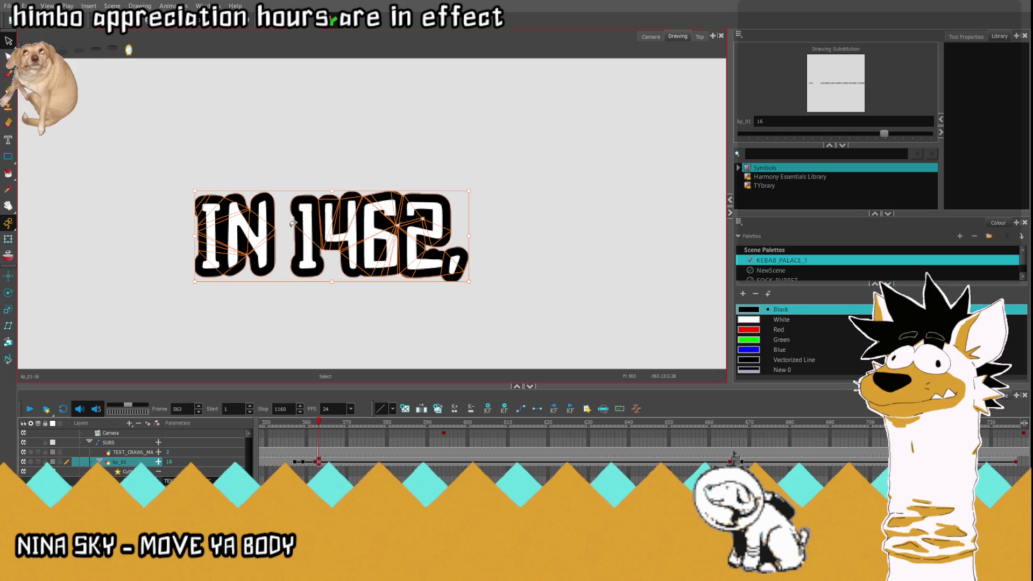
left_click_drag(533, 295, 519, 143)
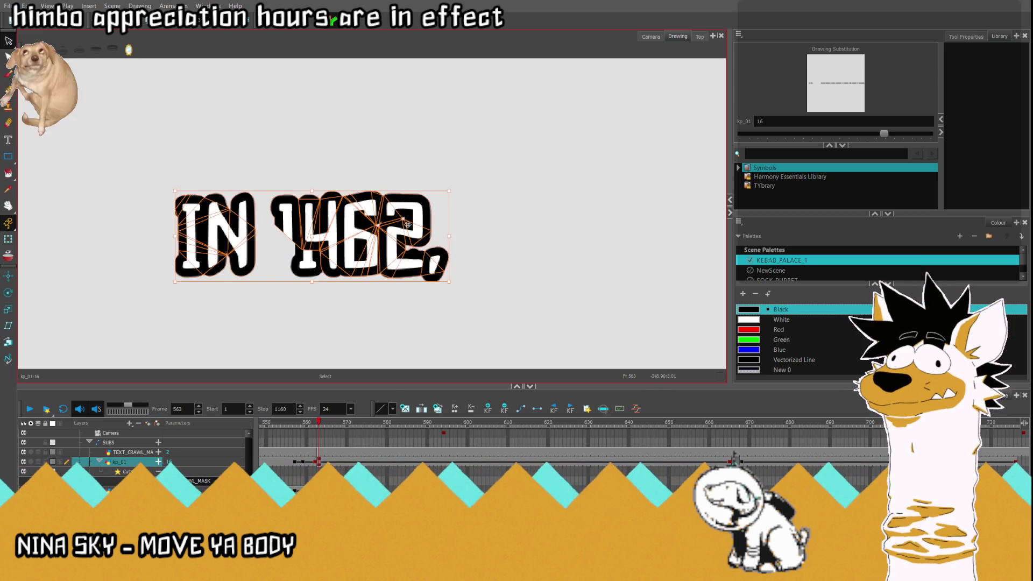
mouse_move(518, 218)
left_mouse_down()
mouse_move(127, 155)
mouse_move(524, 228)
left_mouse_up()
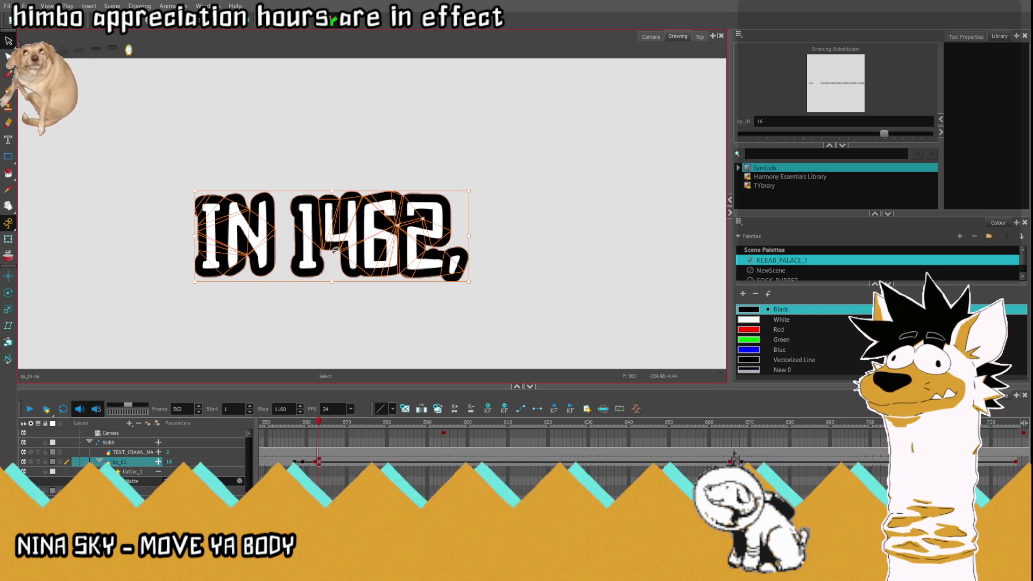
Step: Drag 'IN 1462,' about 250 px left, deselect it and return to the scene camera view
left_click_drag(335, 249, 233, 246)
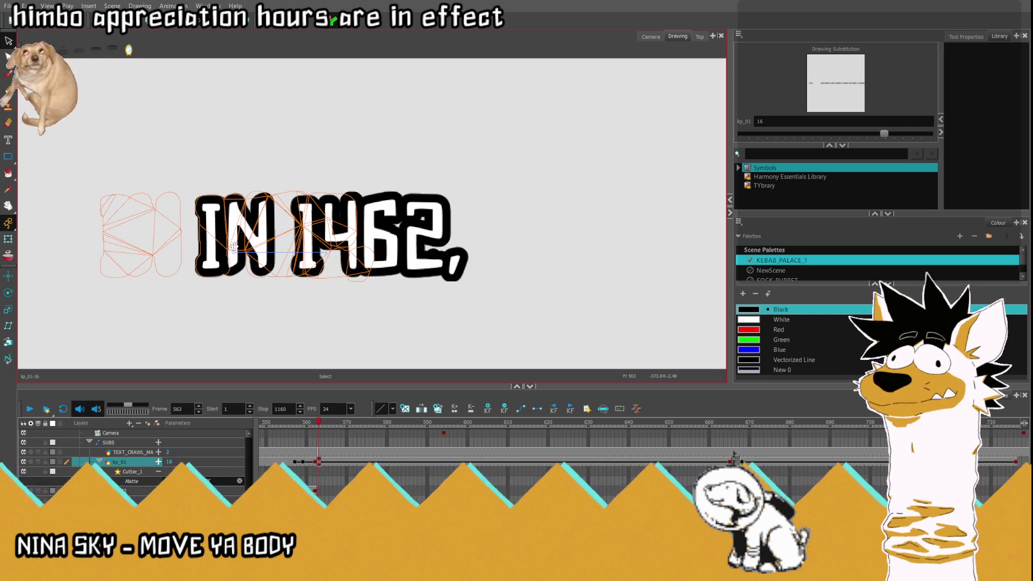
left_click_drag(234, 247, 200, 249)
left_click(441, 170)
left_click(650, 36)
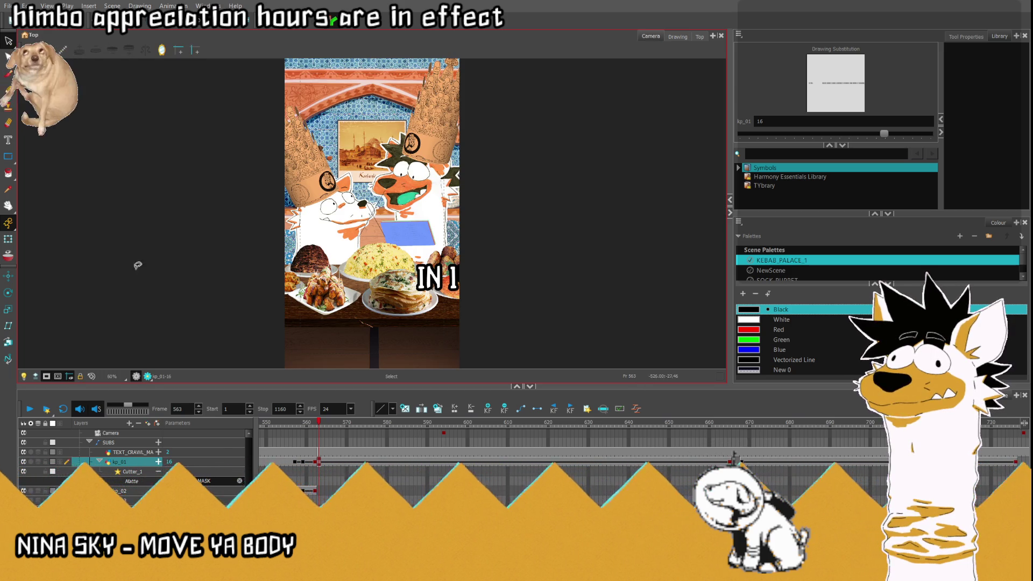
Step: Pick the Transform tool, go to frame 553 and reset the view to fit the scene
left_click(8, 239)
scroll(239, 260, "down", 1)
scroll(239, 259, "down", 1)
scroll(599, 267, "down", 1)
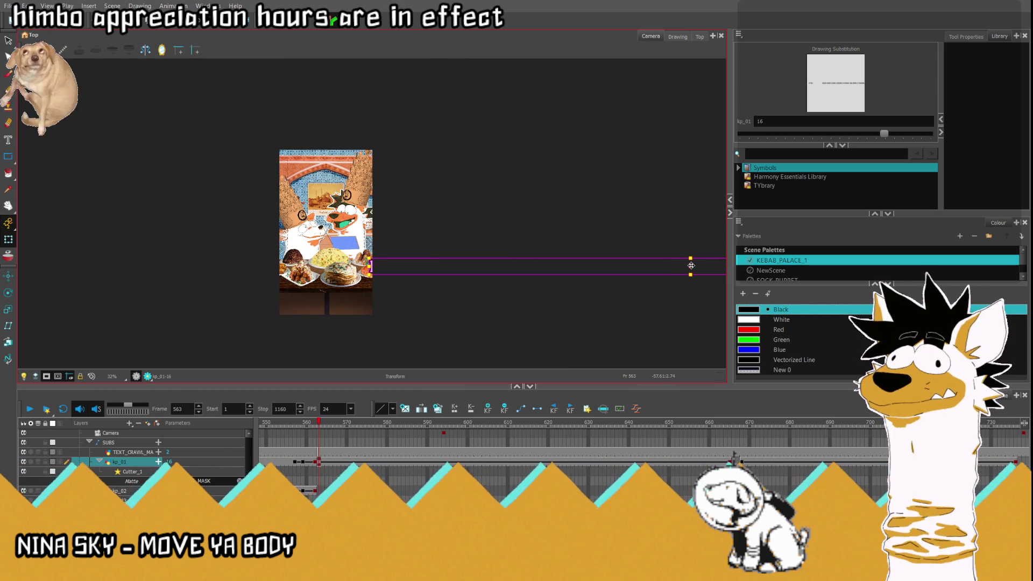
left_click(278, 462)
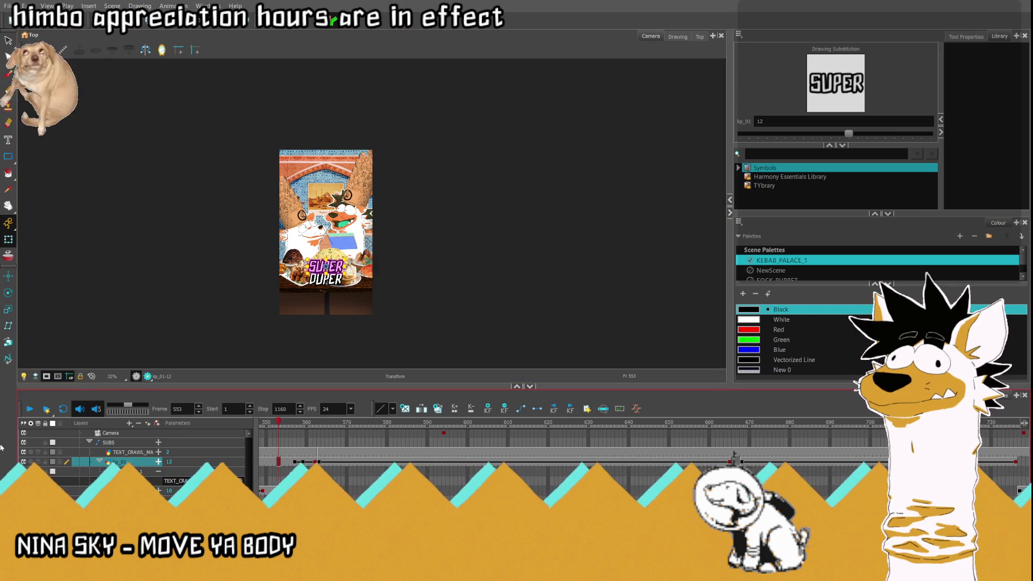
left_click(91, 378)
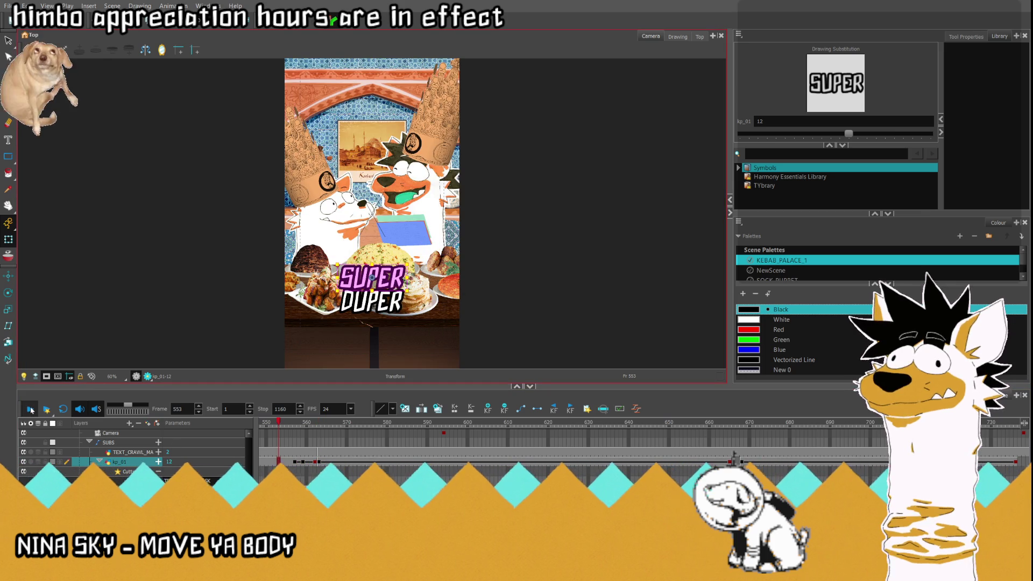
Step: Play from frame 553, pause at frame 740, resume, then replay from the start
left_click(31, 410)
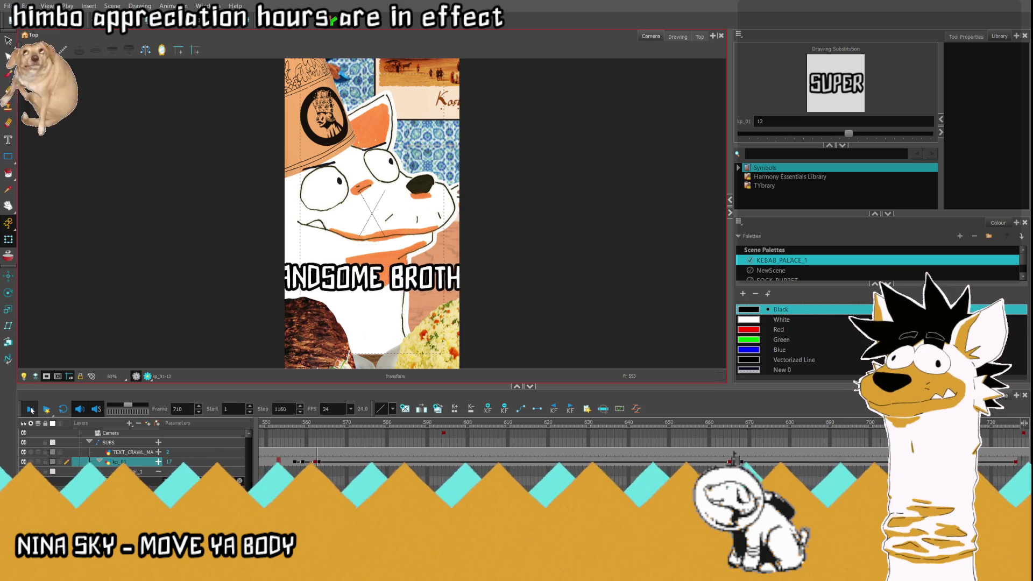
left_click(30, 409)
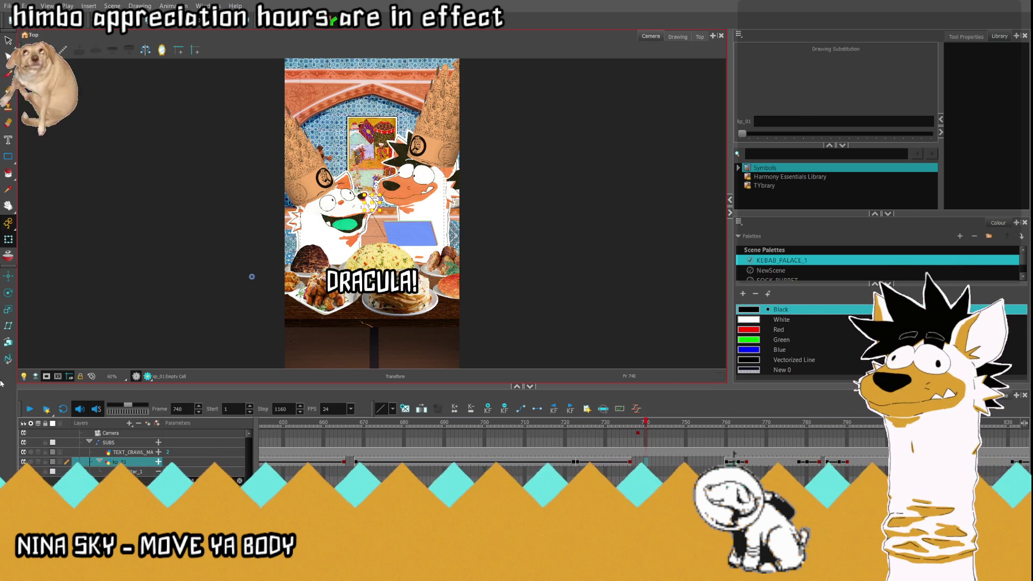
left_click(30, 409)
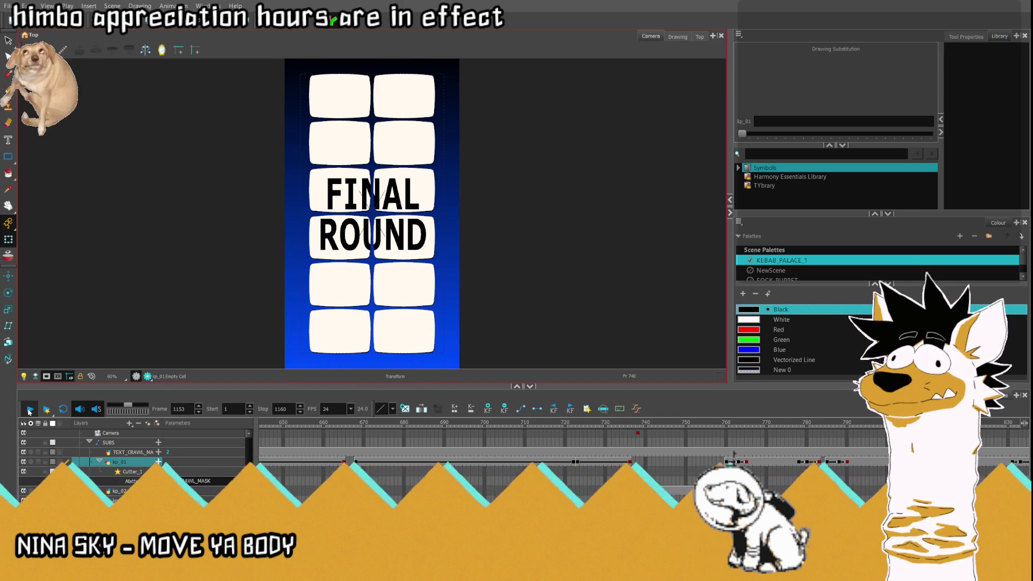
left_click(29, 411)
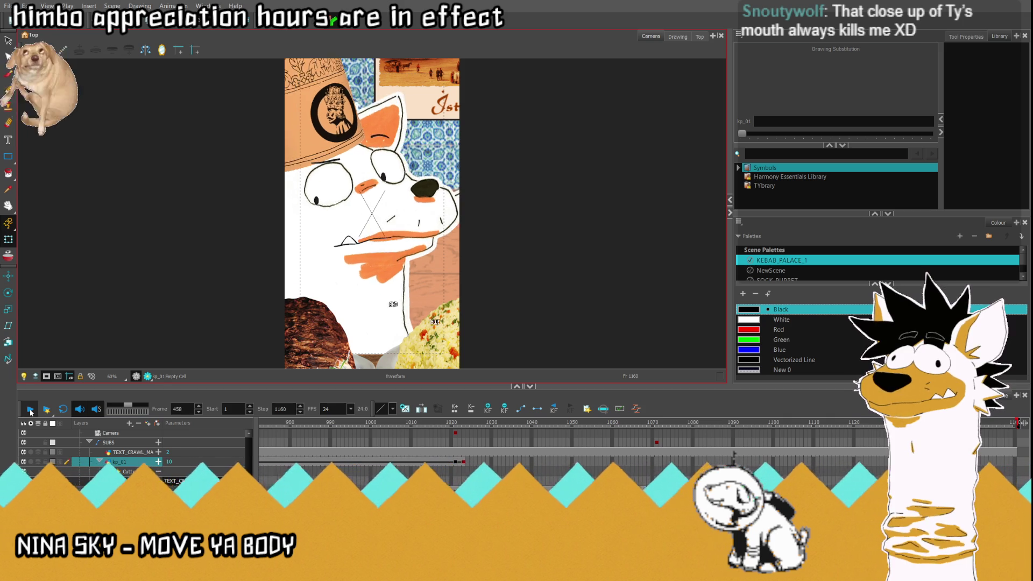
Step: Stop playback at frame 458, then scrub back to frame 436
left_click(30, 412)
left_click(432, 422)
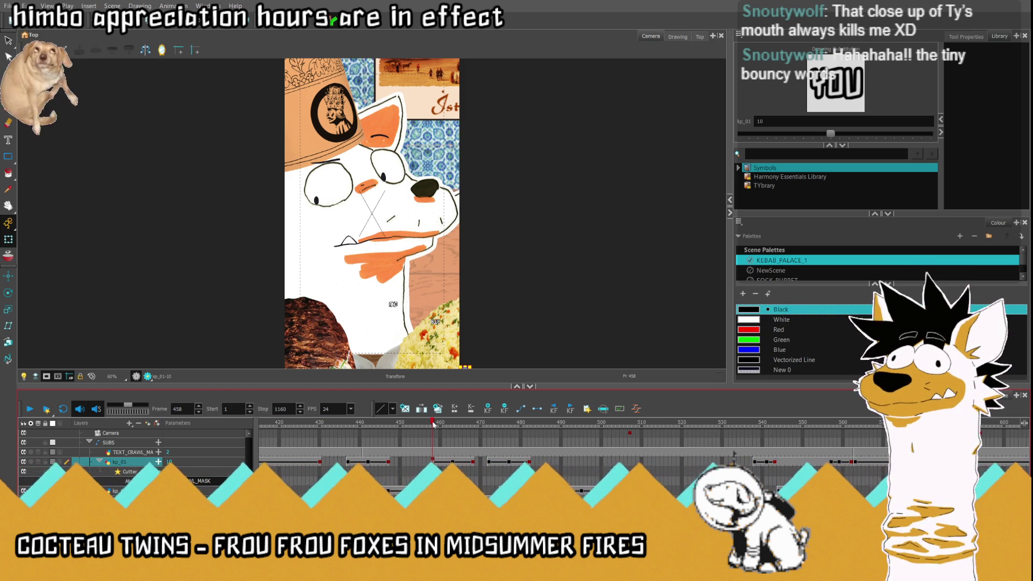
left_click_drag(432, 423, 345, 441)
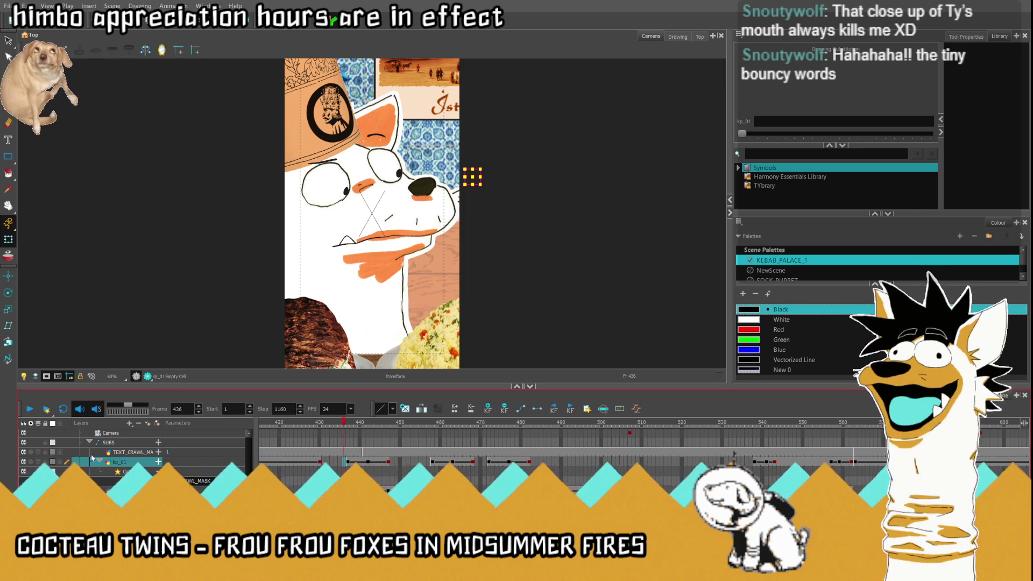
Step: Play from frame 436, stop near 494, step to frame 477, then switch to the kebab palace scene
left_click(30, 412)
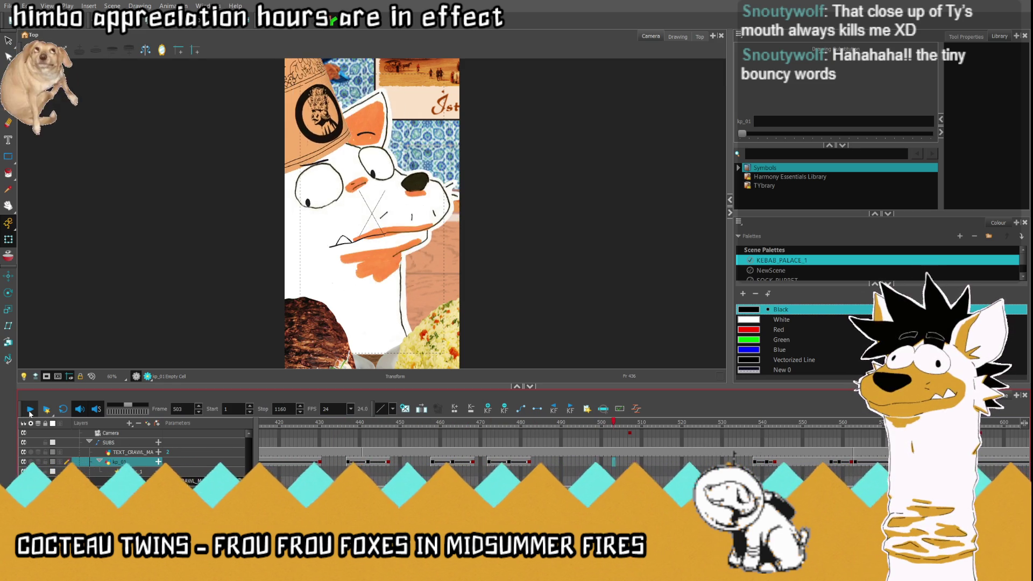
left_click(578, 423)
key("period")
key("period")
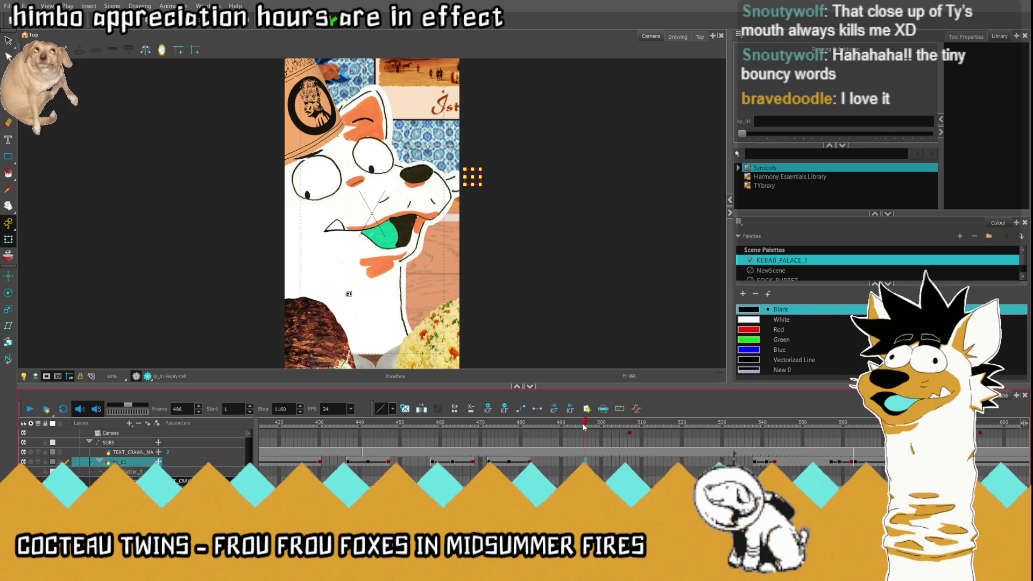
left_click(500, 425)
left_click_drag(498, 432, 510, 437)
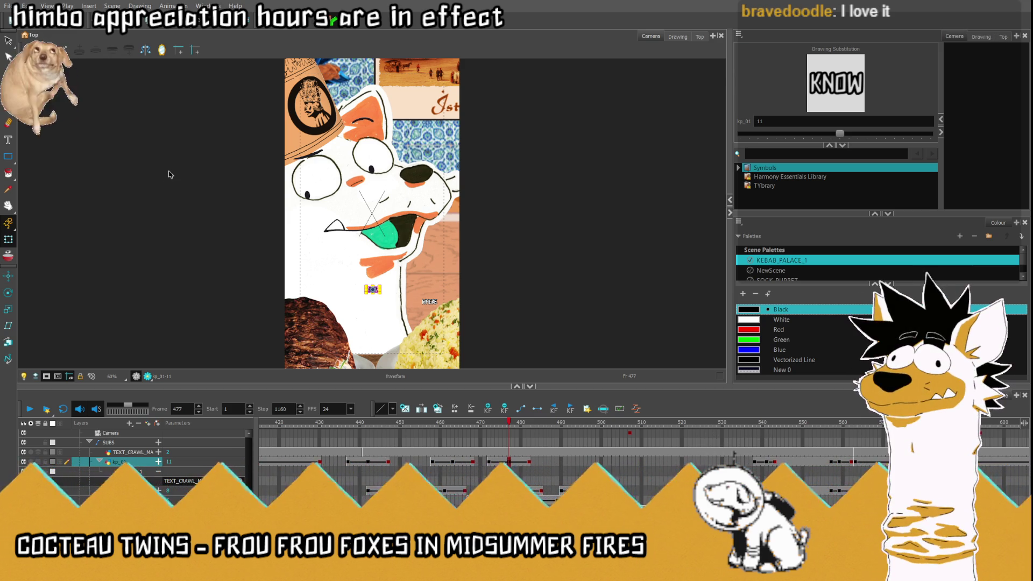
key("grave")
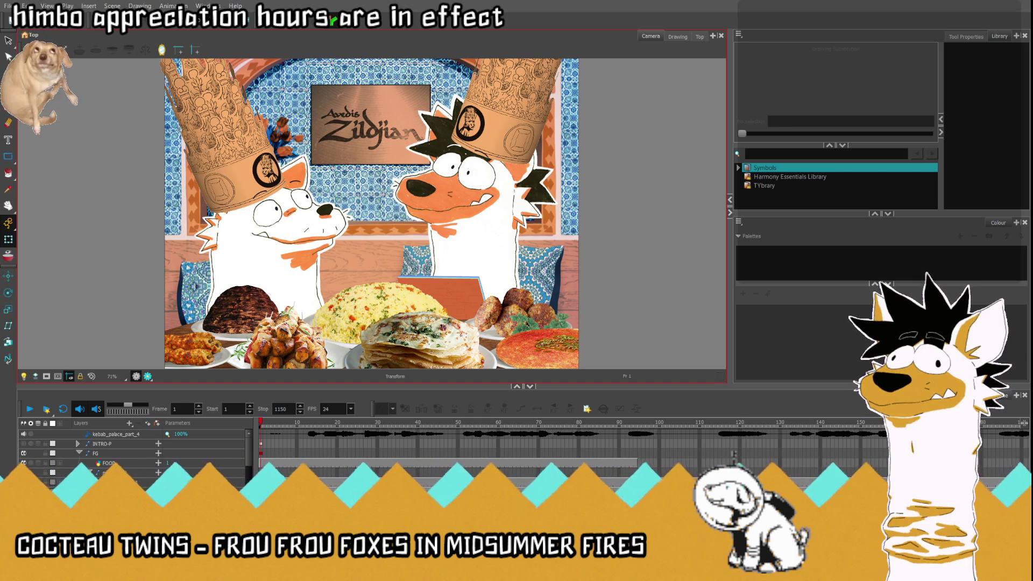
Step: Expand the notecard and notecard-P layer groups in the Timeline
left_click(89, 472)
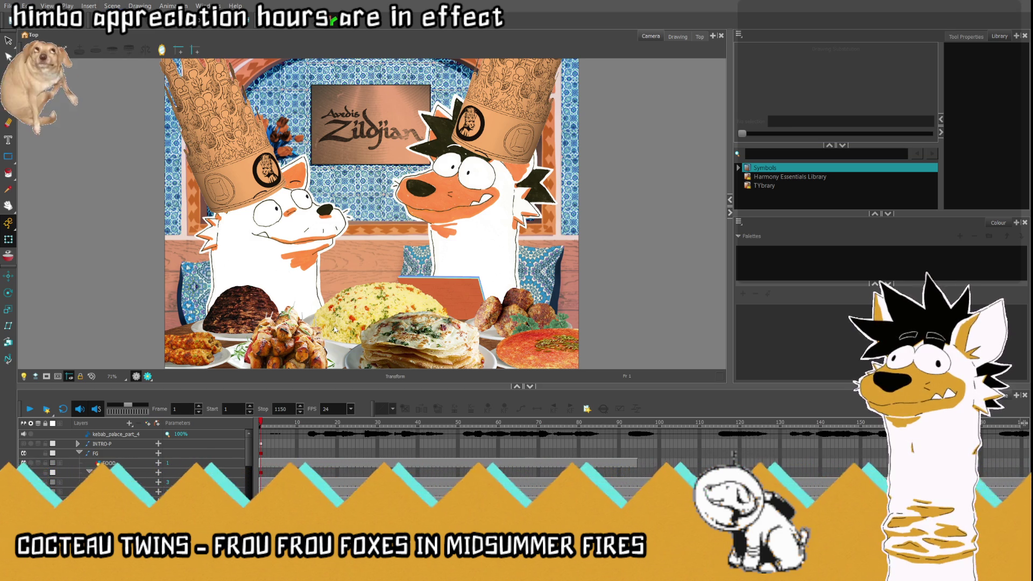
scroll(334, 329, "down", 1)
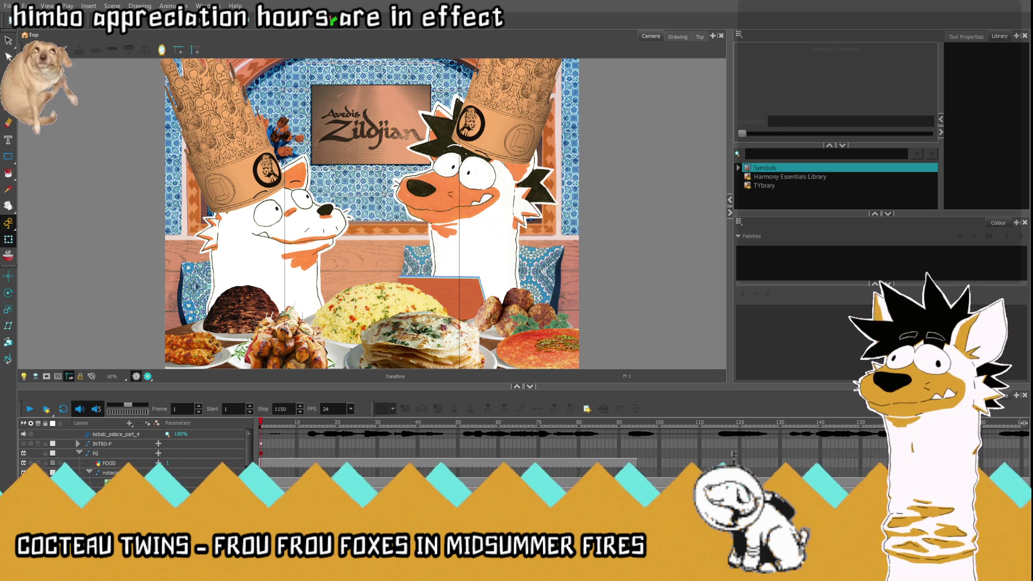
left_click(89, 472)
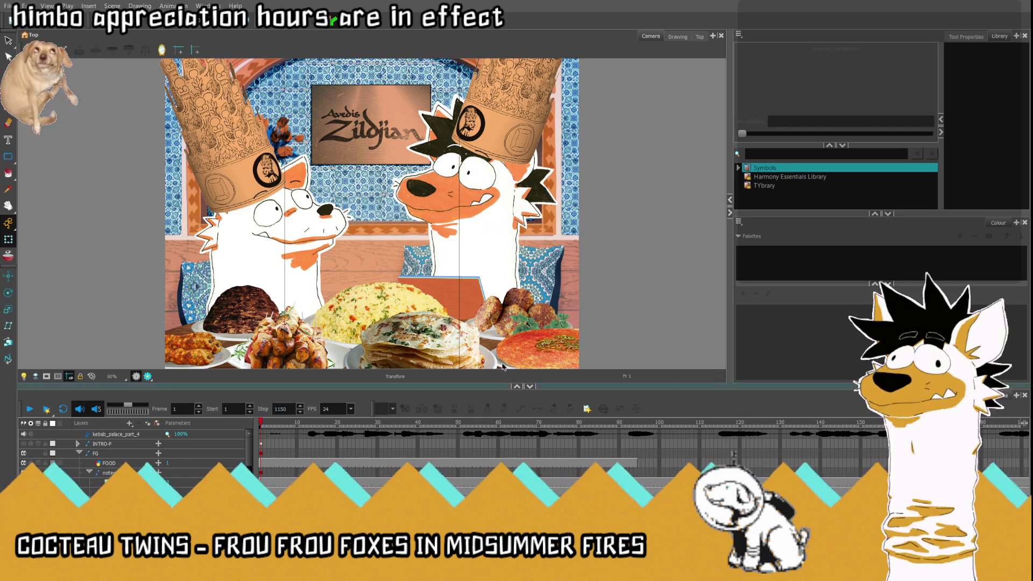
Step: Minimize and restore the Harmony window, then select the Camera-P layer
left_click(970, 1)
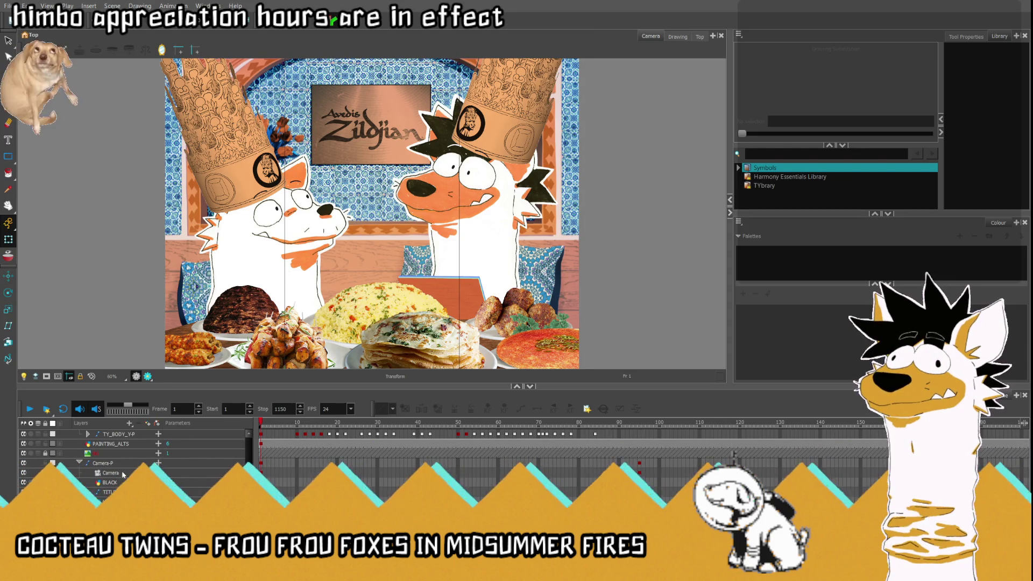
left_click(102, 463)
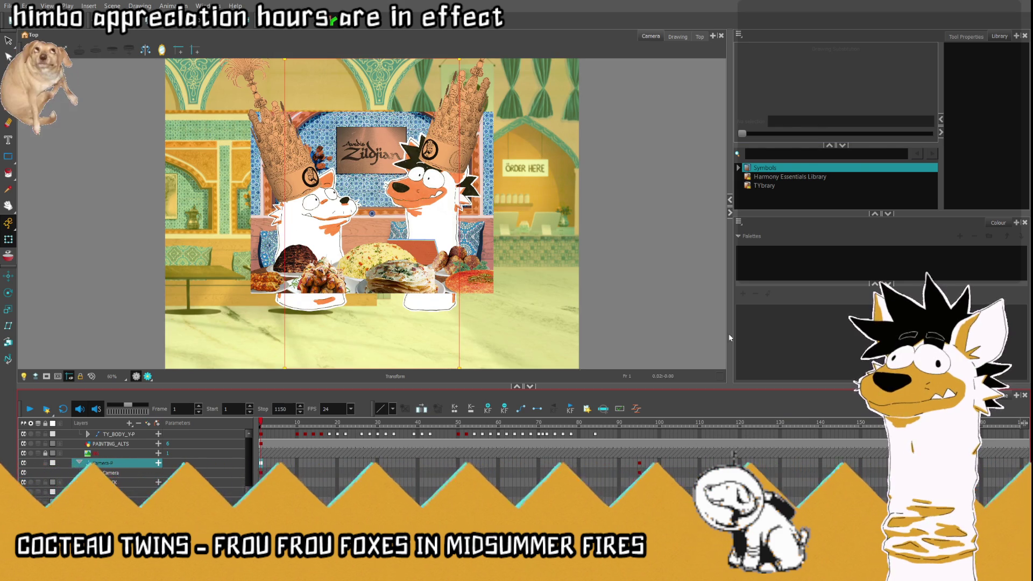
Step: Drag the KEBAB_BG template from TYbrary into the Timeline and check frames 10, 27 and 31
left_click(785, 185)
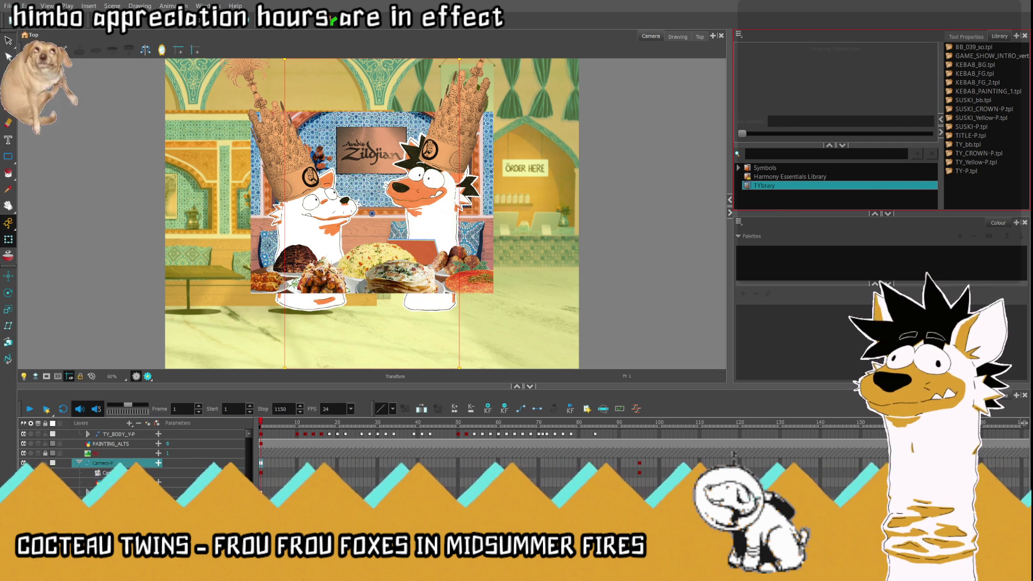
key("ctrl+z")
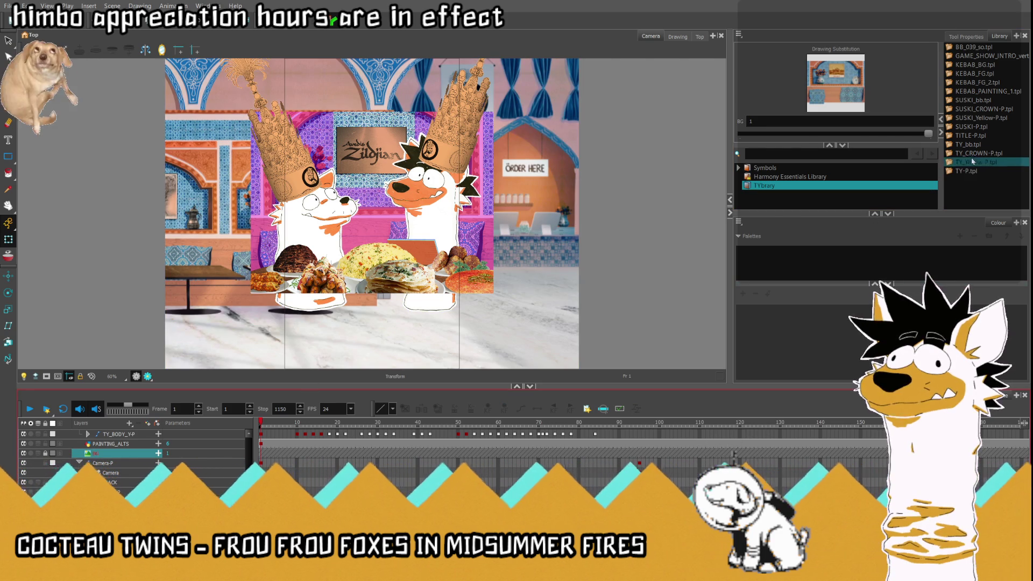
left_click(986, 91)
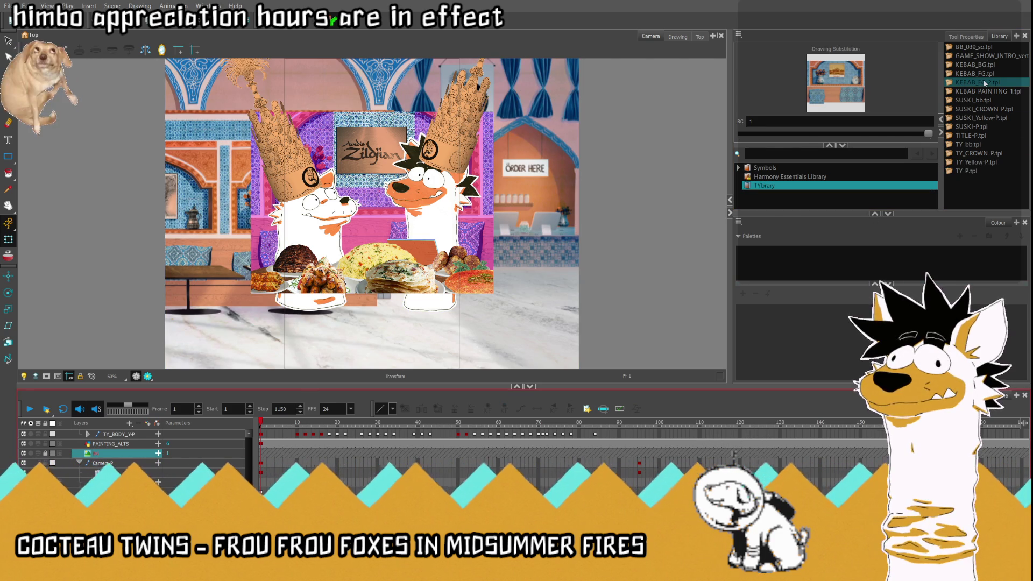
left_click(996, 75)
left_click(997, 65)
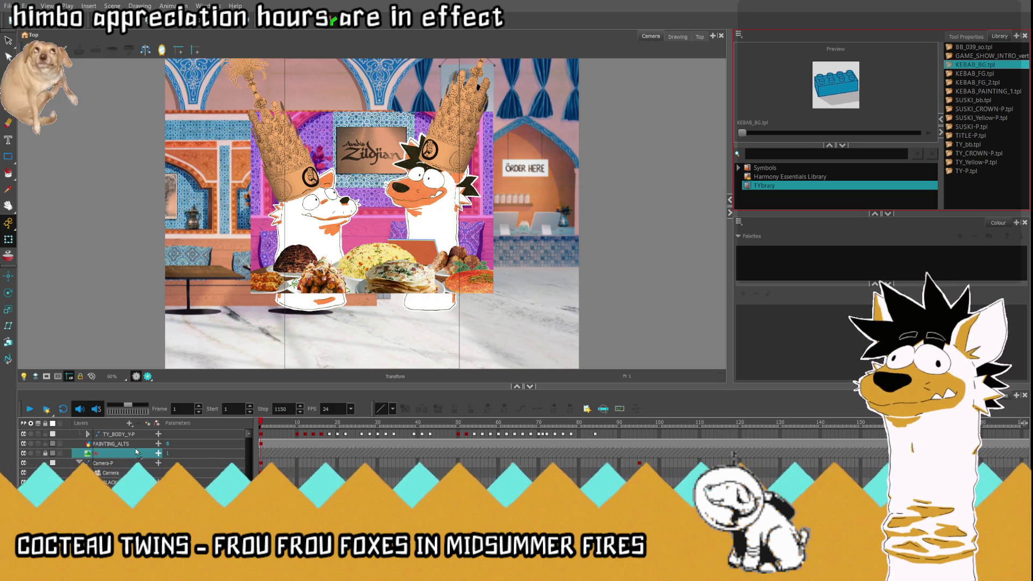
left_click_drag(136, 452, 297, 452)
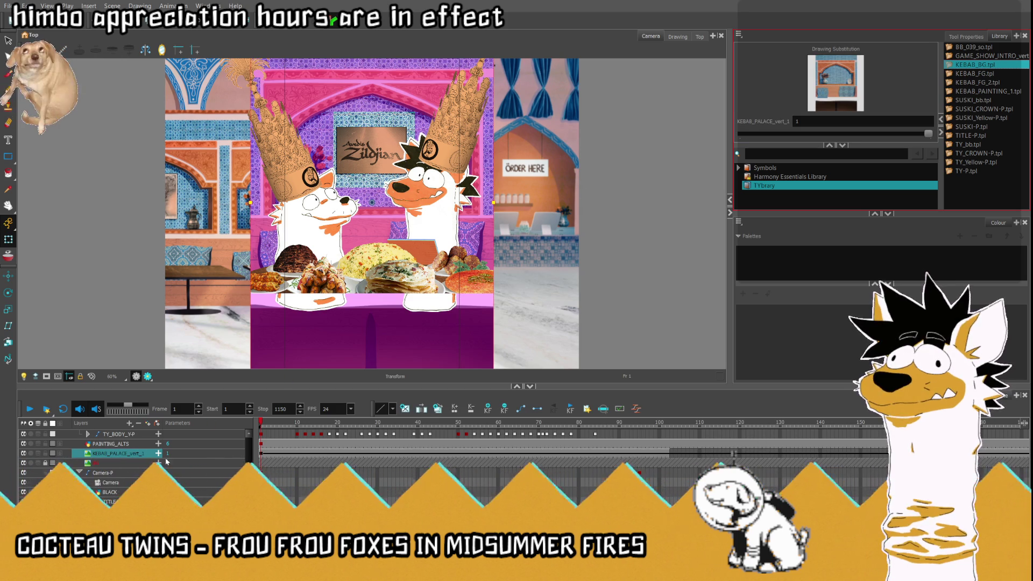
left_click(297, 453)
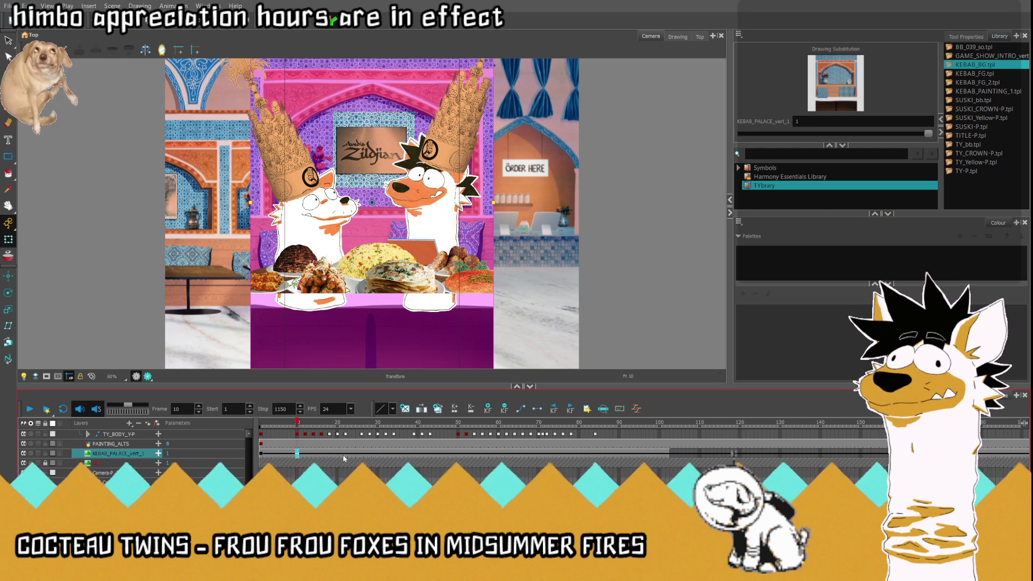
left_click(368, 426)
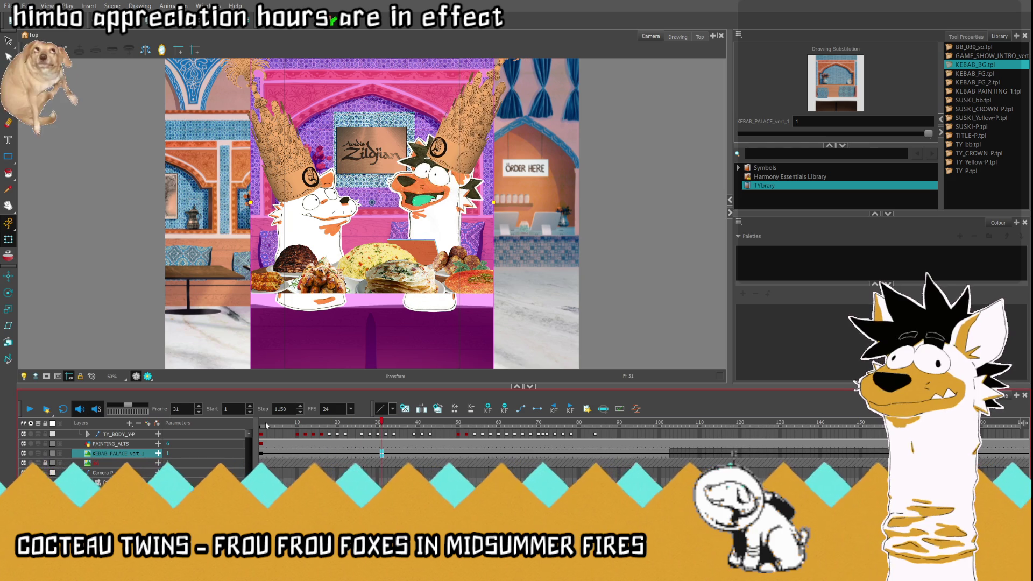
left_click(382, 426)
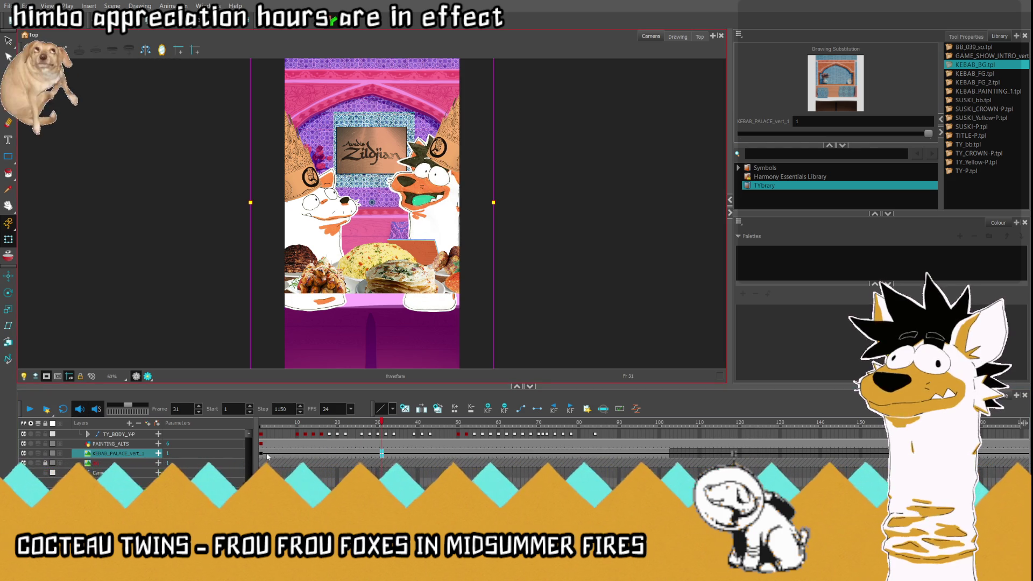
Step: At frame 1, insert the KEBAB_FG_2 food table template and select its new layer
left_click(556, 410)
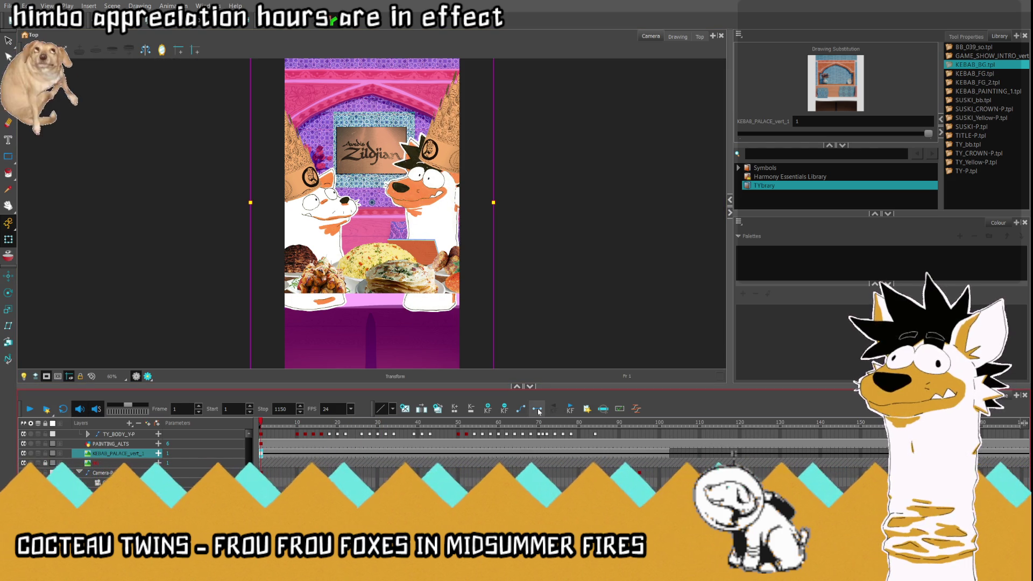
scroll(341, 461, "up", 5)
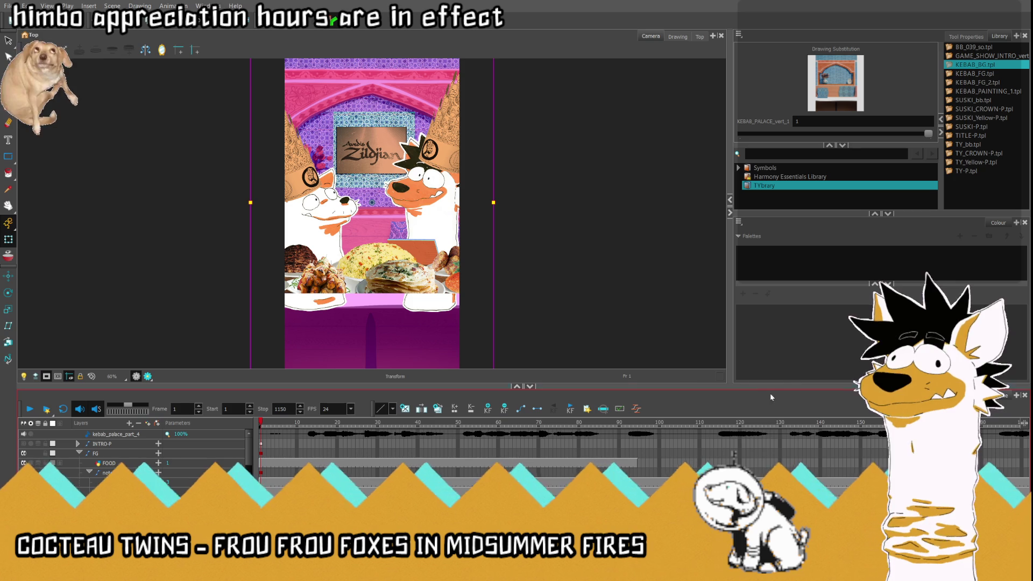
left_click(985, 85)
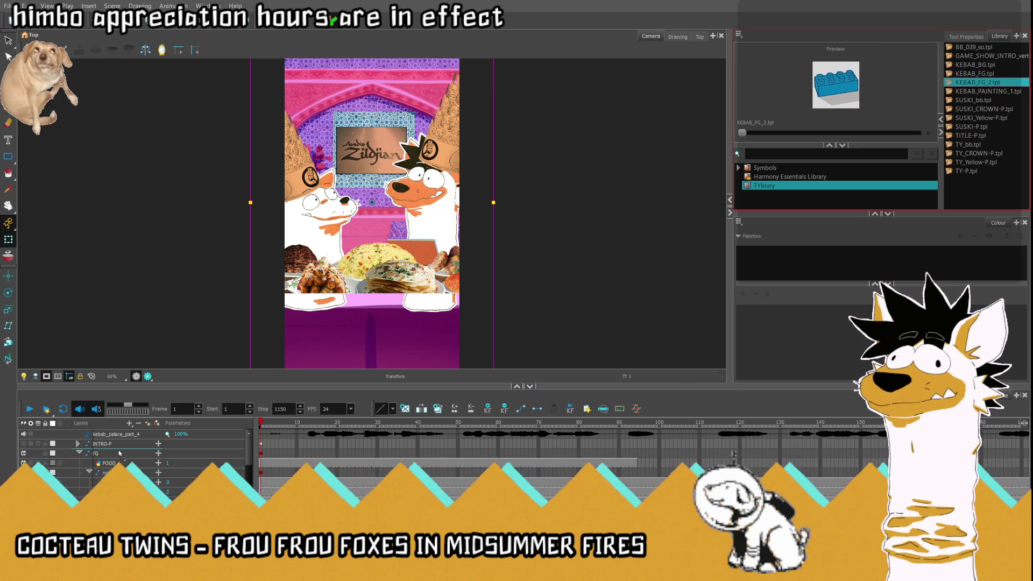
left_click_drag(119, 453, 120, 454)
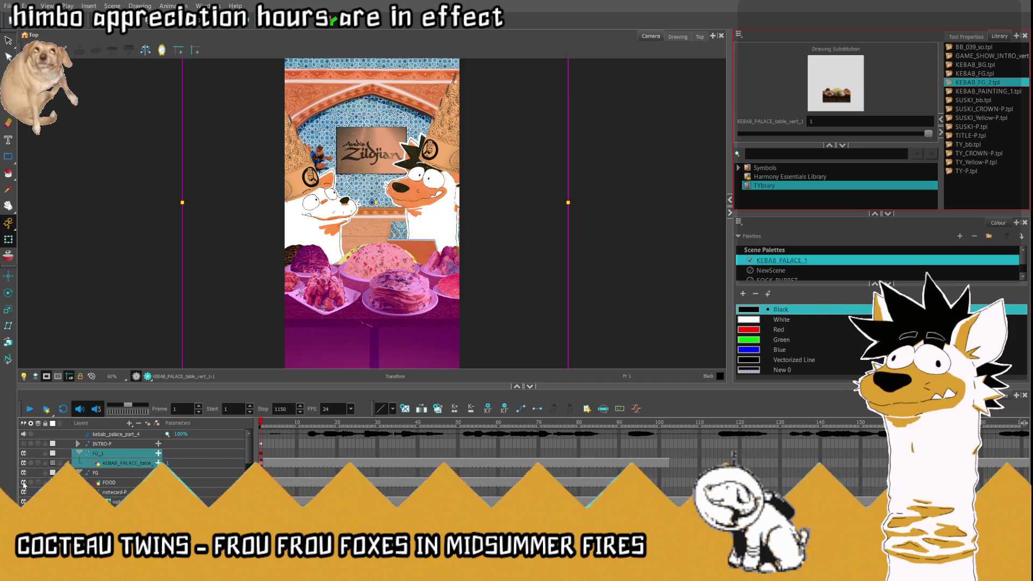
left_click(23, 484)
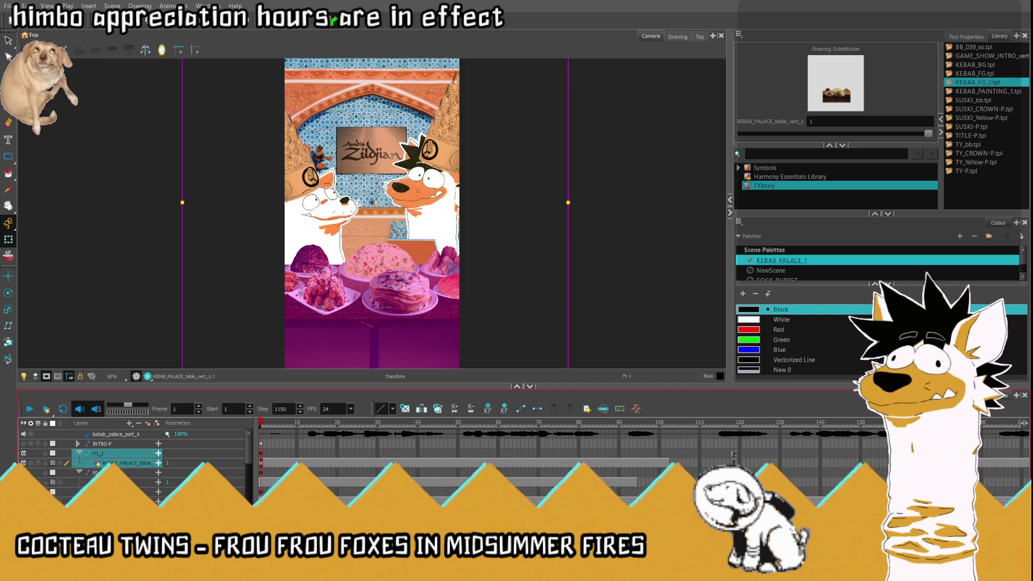
Step: Switch to the Select tool and briefly play the scene to review it
left_click(8, 40)
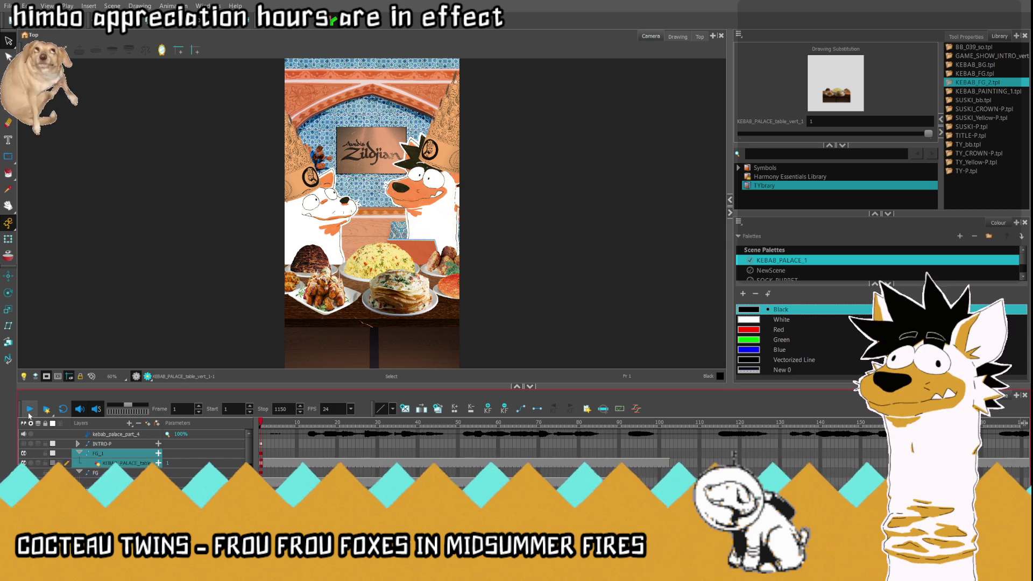
left_click(30, 410)
left_click(30, 410)
scroll(173, 438, "down", 5)
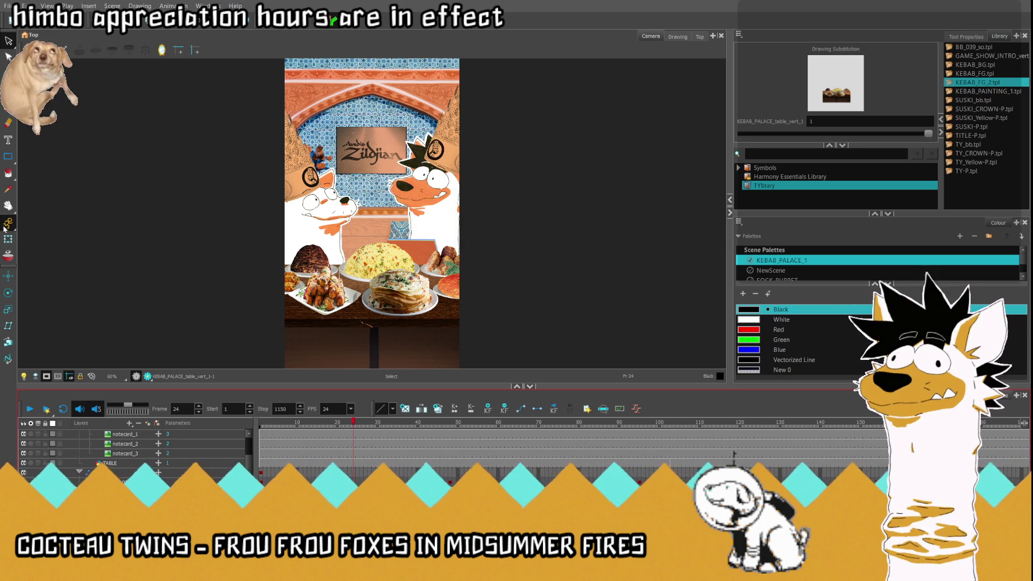
Step: Go to frame 1, collapse SUSKI_BODY_Y-P and select the MASTER layer
left_click(262, 422)
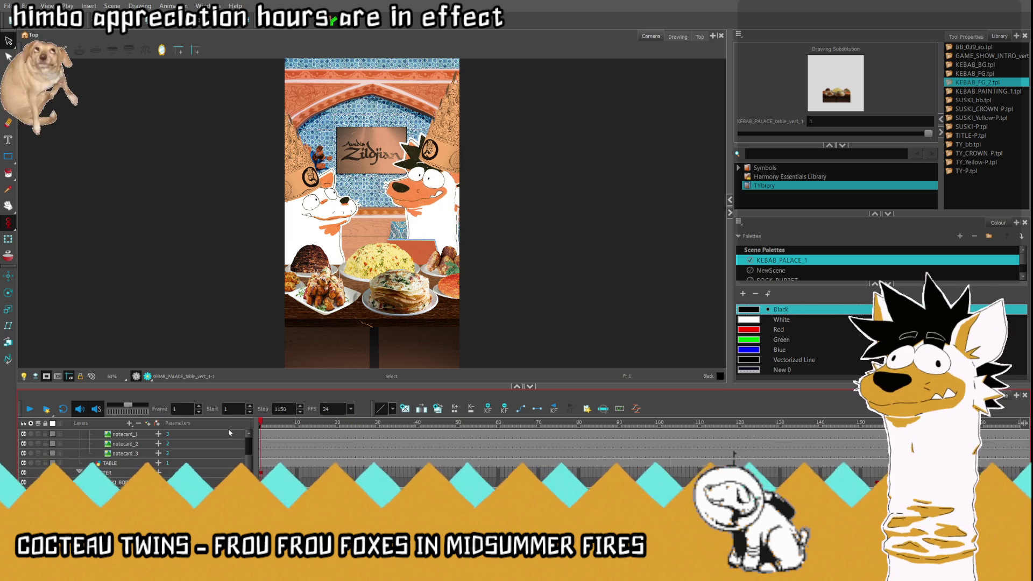
scroll(306, 492, "down", 1)
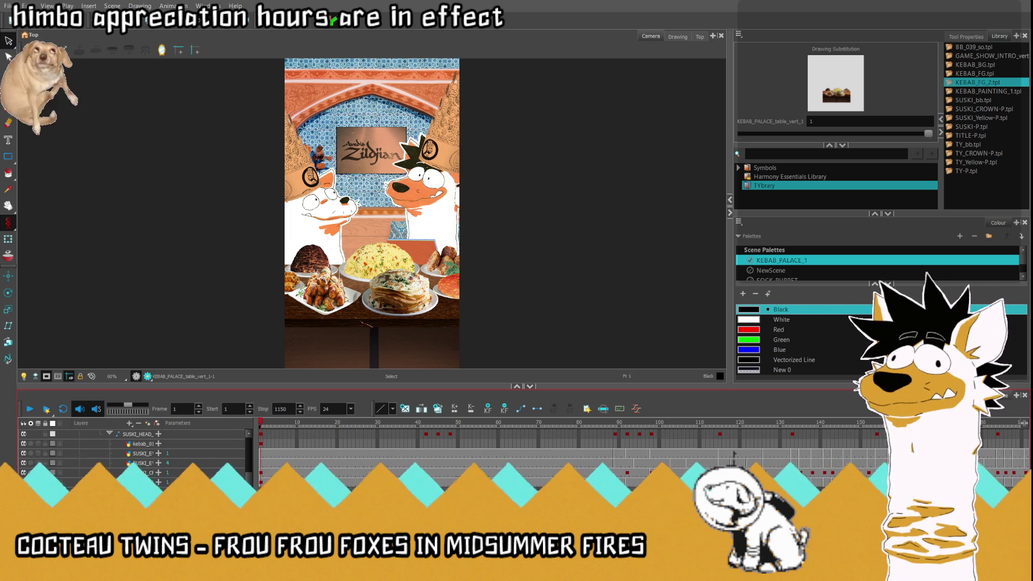
scroll(306, 492, "down", 1)
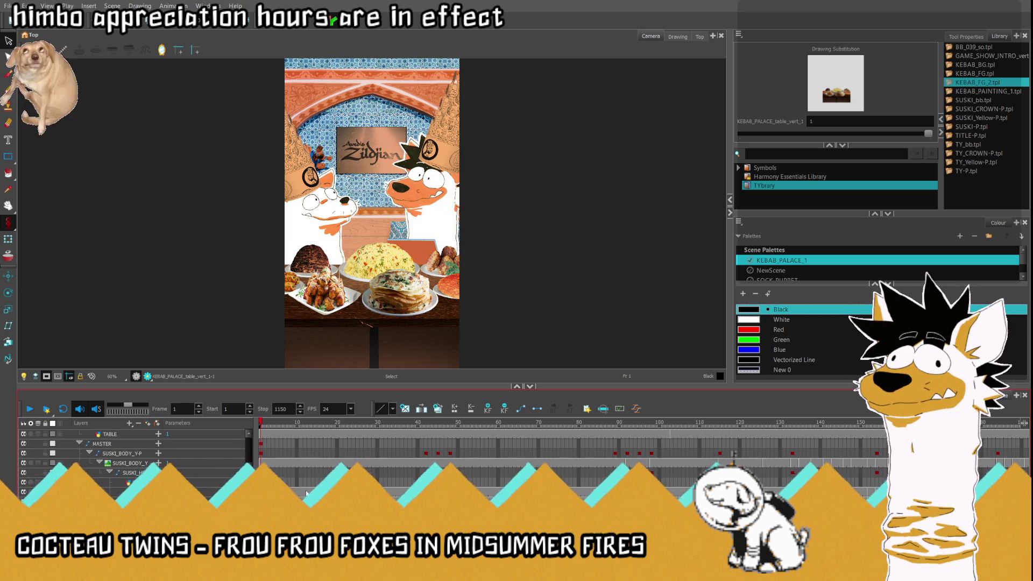
left_click(89, 453)
left_click(260, 444)
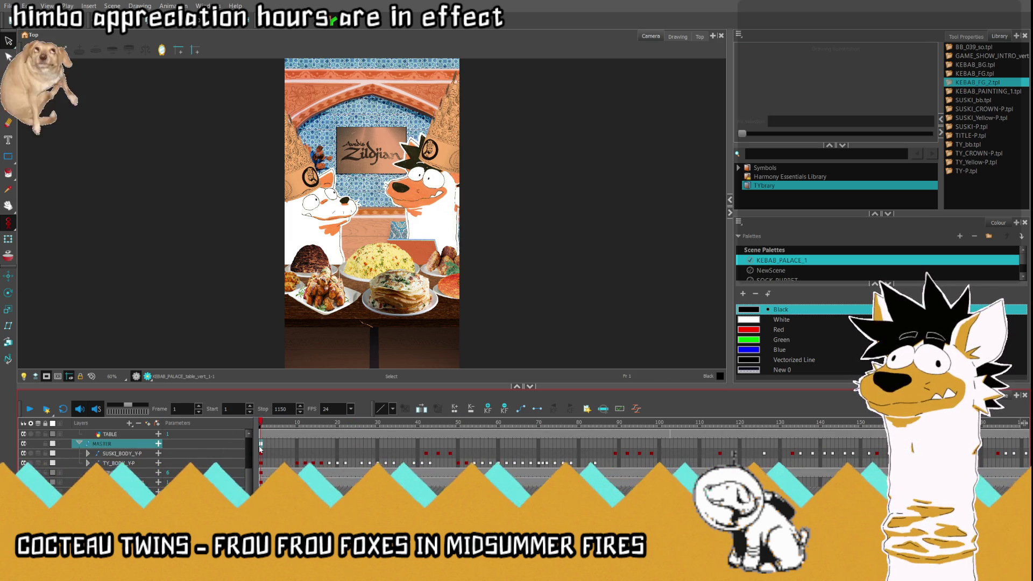
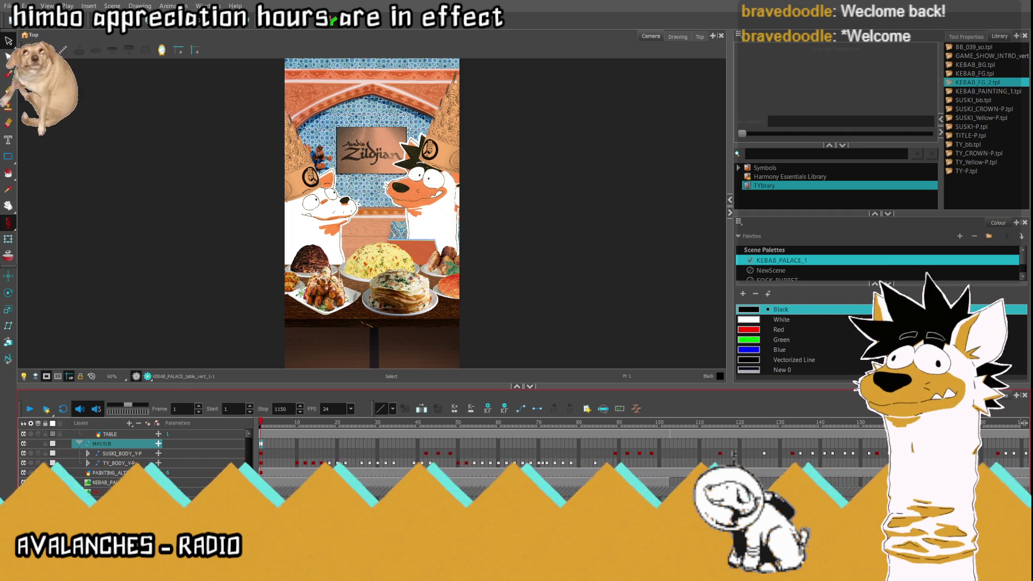
Step: At frame 1, nudge the right dog's TY_BODY_Y-P layer slightly left and up, then collapse its parameters
left_click(261, 462)
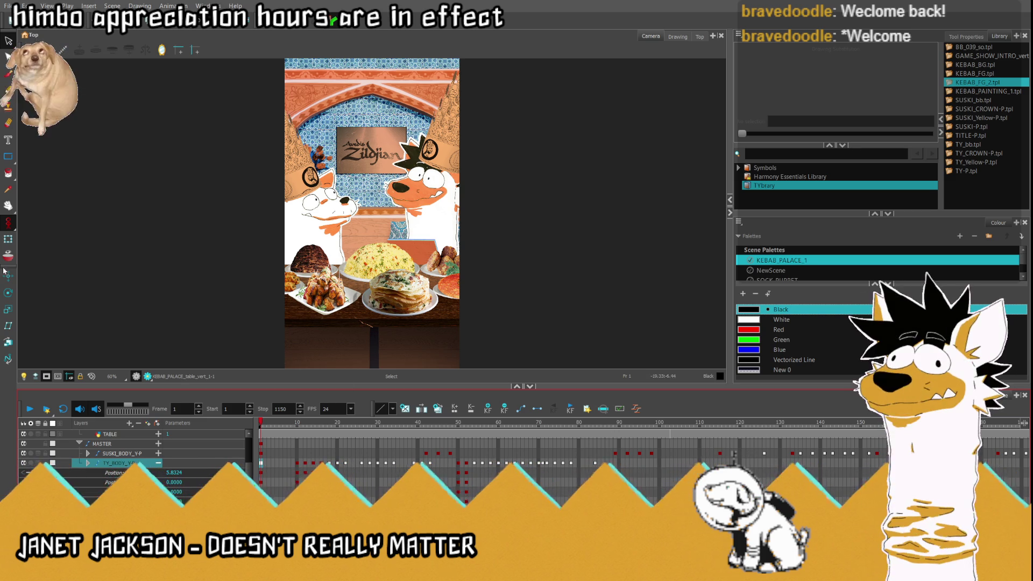
left_click(9, 238)
left_click_drag(454, 156, 438, 152)
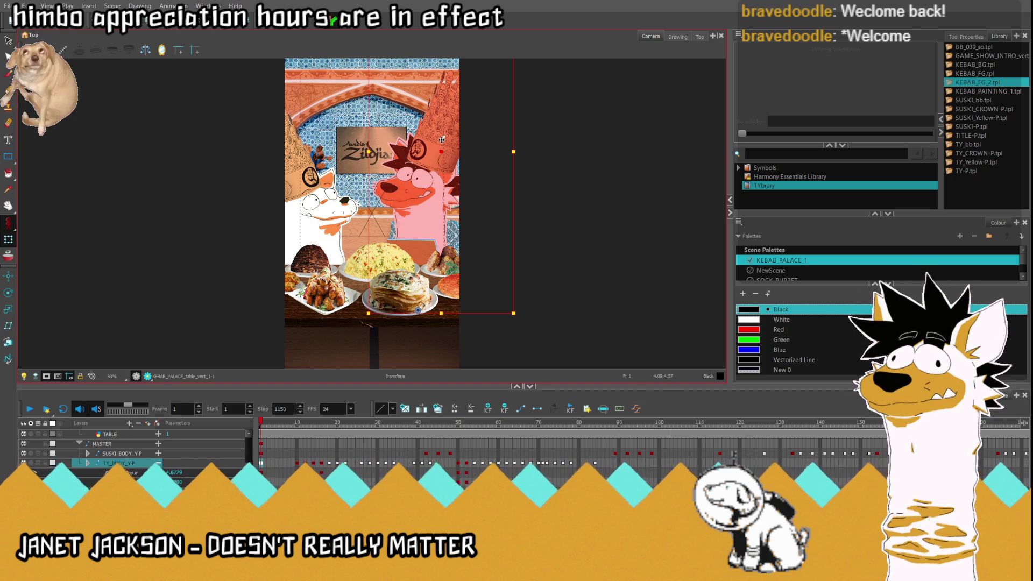
left_click_drag(442, 151, 440, 145)
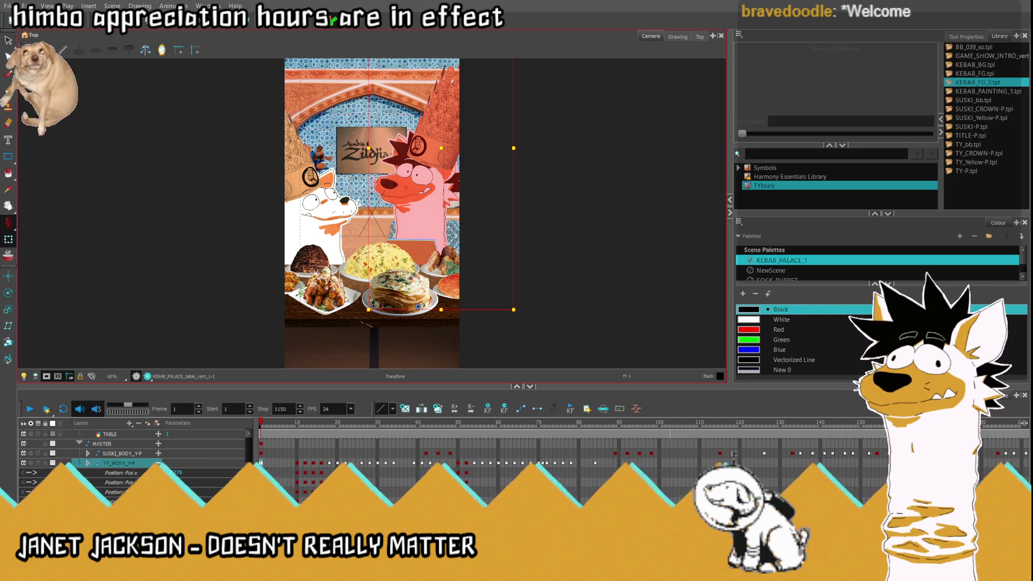
left_click(159, 463)
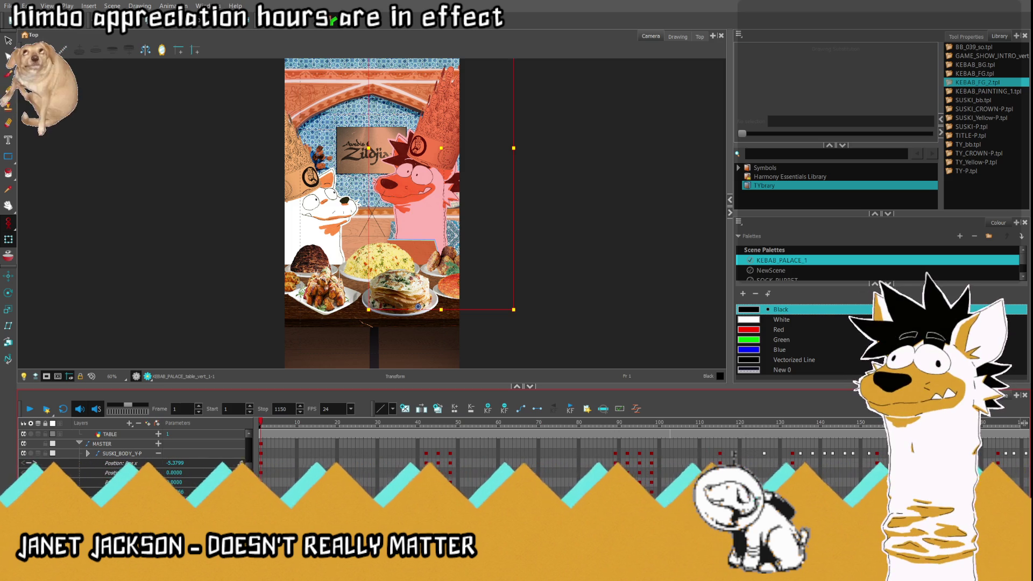
left_click(137, 452)
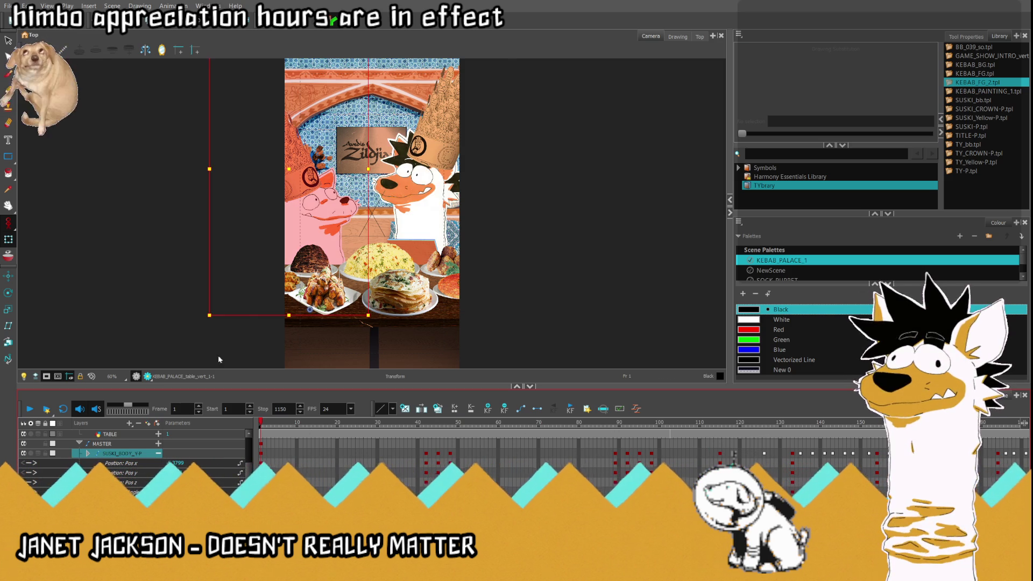
Step: Shift the left dog's SUSKI_BODY_V-P layer rightward, fine-tune it, and start playback
left_click_drag(289, 171, 308, 171)
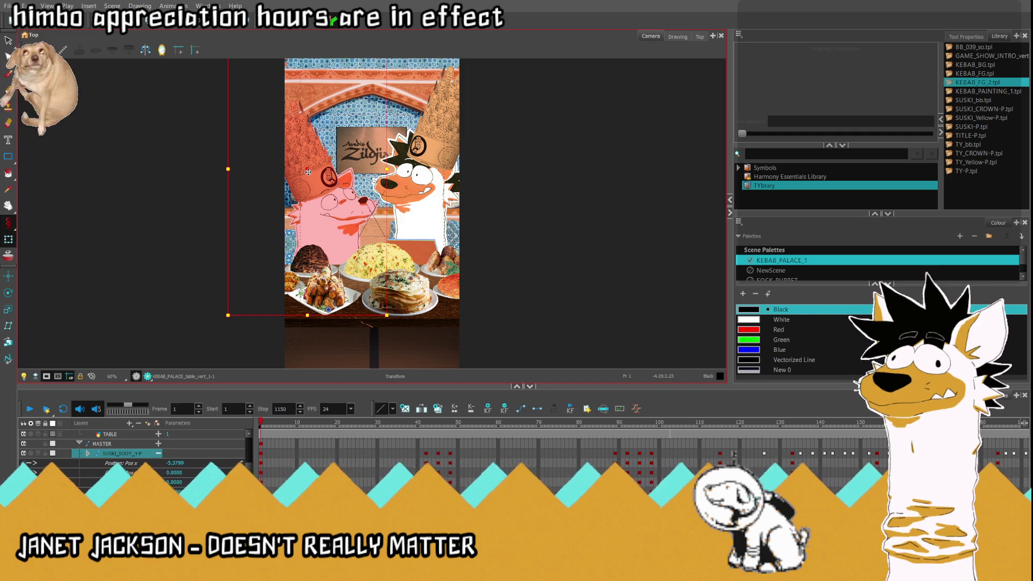
left_click_drag(306, 171, 304, 170)
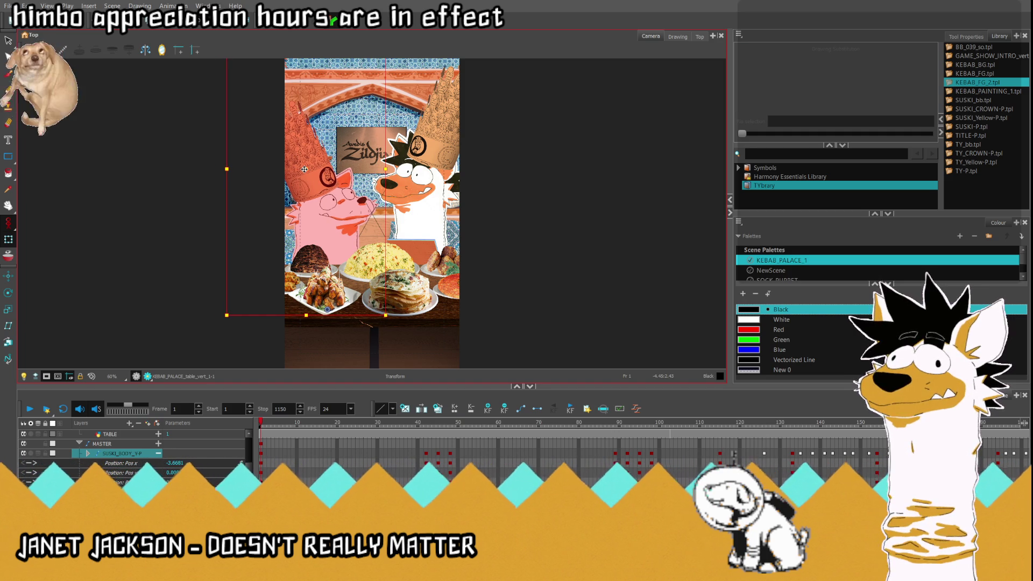
left_click_drag(305, 169, 307, 174)
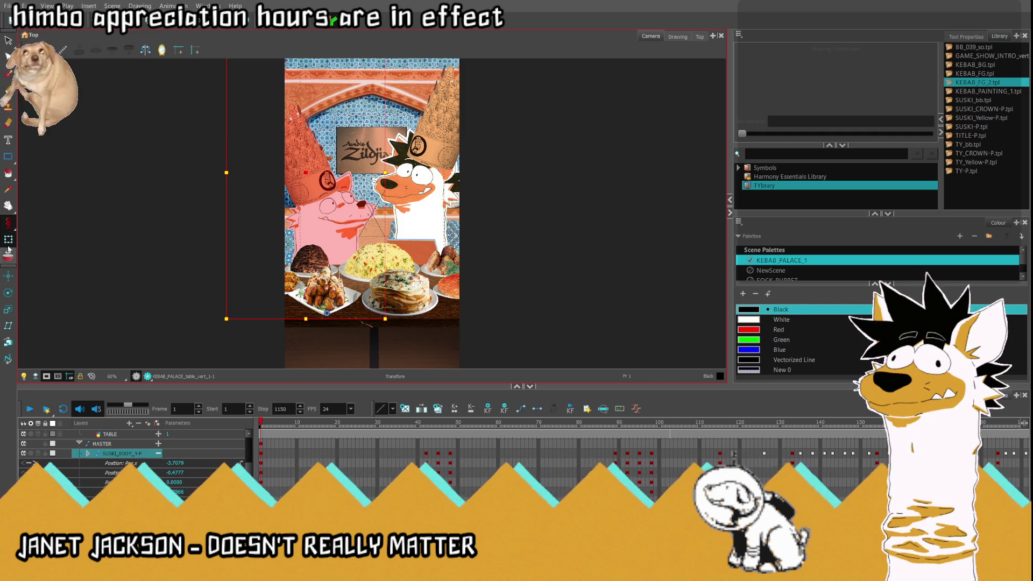
left_click(8, 222)
left_click(30, 409)
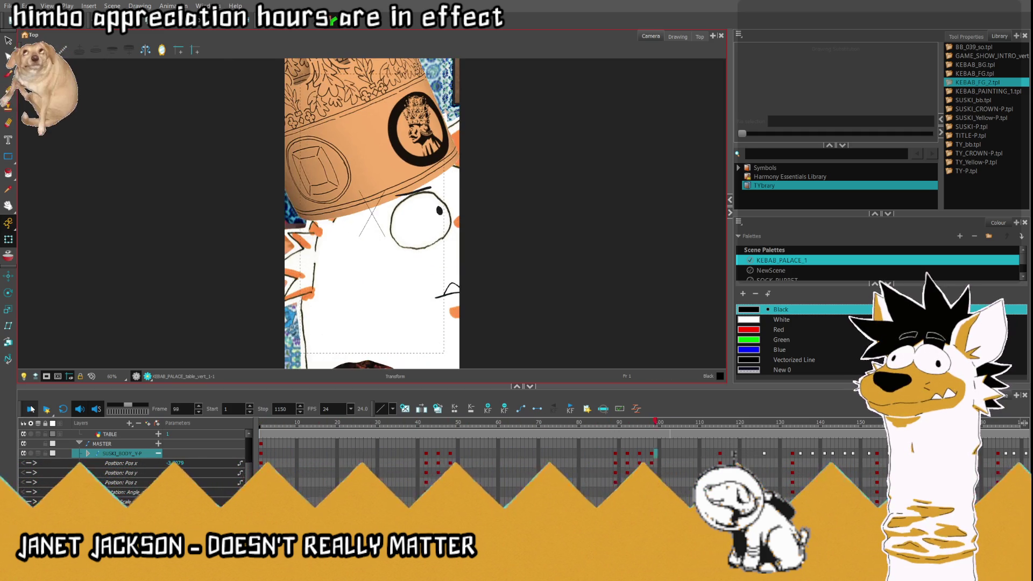
Step: Stop playback at frame 111 and go to frame 95 on the camera layer
left_click(30, 409)
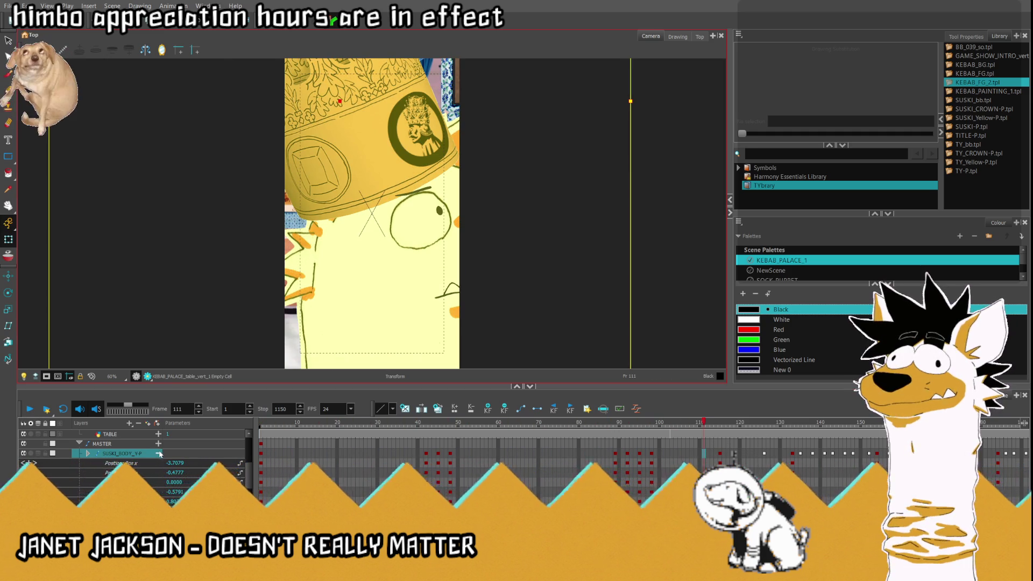
scroll(159, 454, "up", 10)
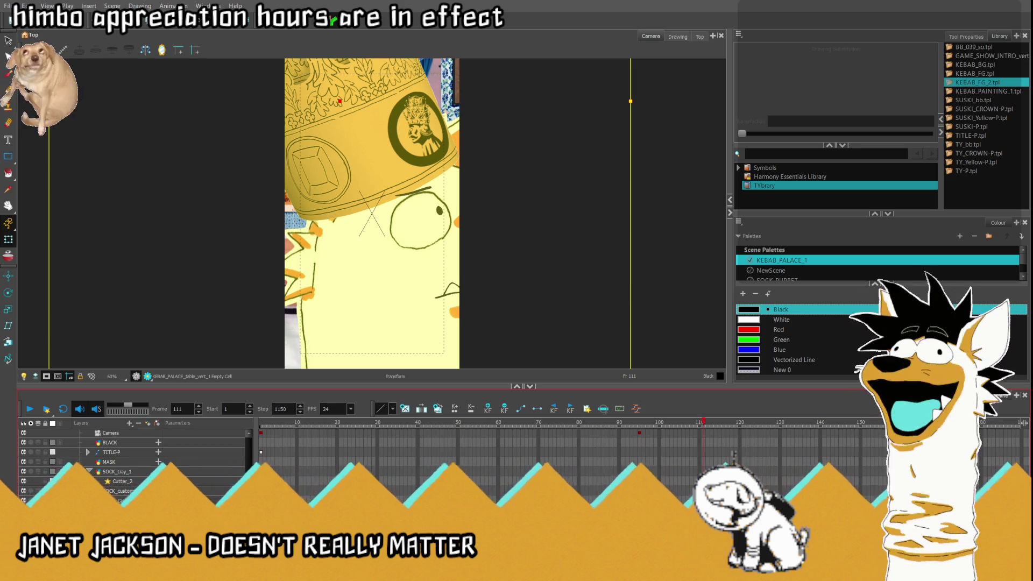
scroll(734, 454, "down", 5)
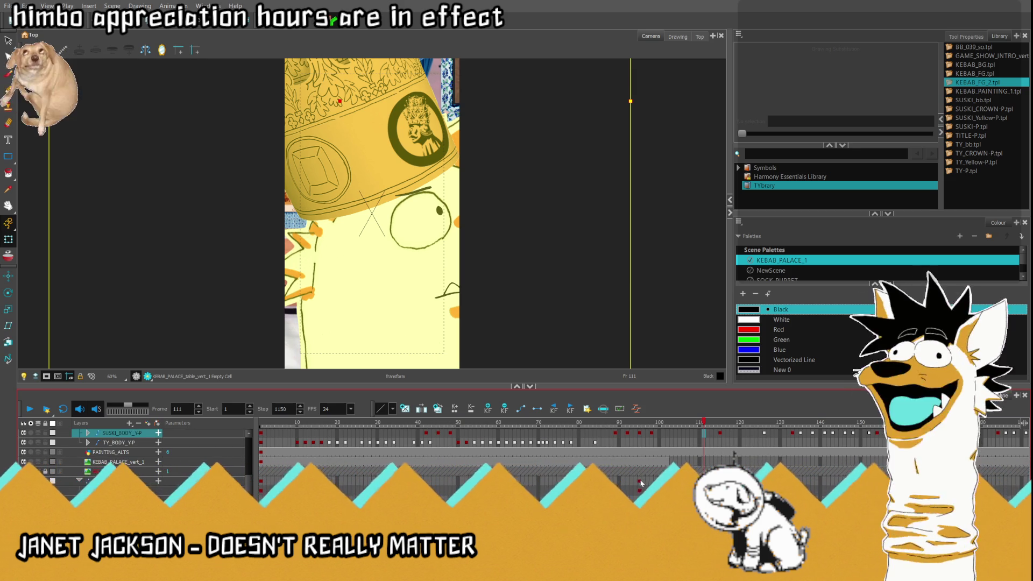
left_click(639, 480)
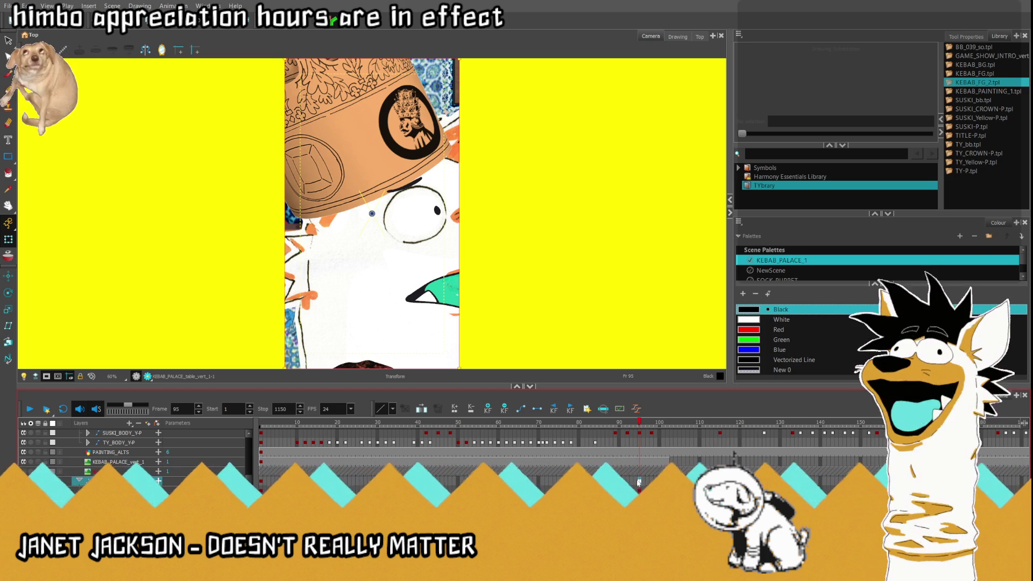
Step: Recompose the frame 95 and 222 close-ups to show each dog's whole face, then scrub to check
key("ctrl+z")
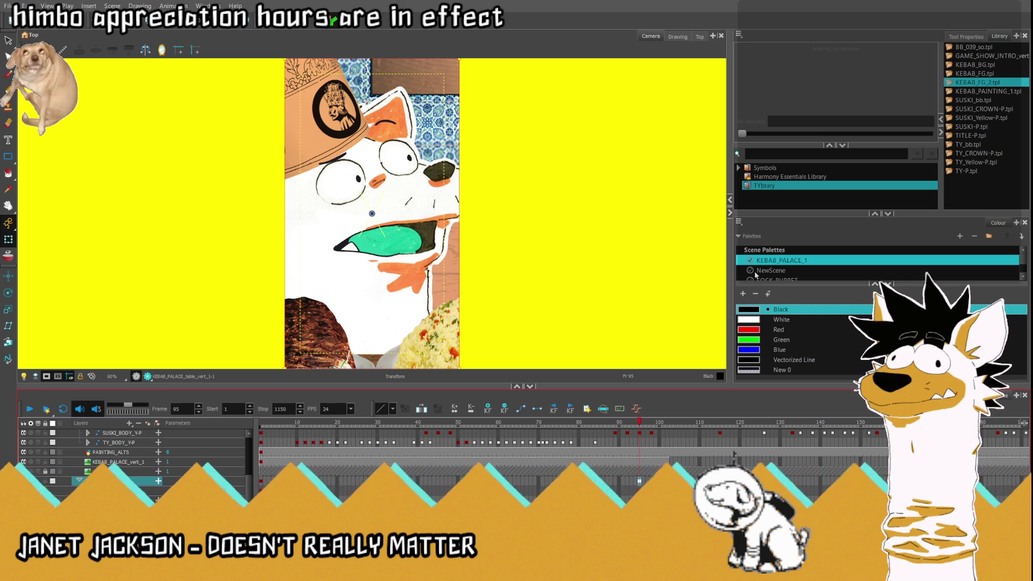
mouse_move(639, 422)
left_mouse_down()
mouse_move(815, 445)
mouse_move(1011, 446)
mouse_move(447, 424)
left_mouse_up()
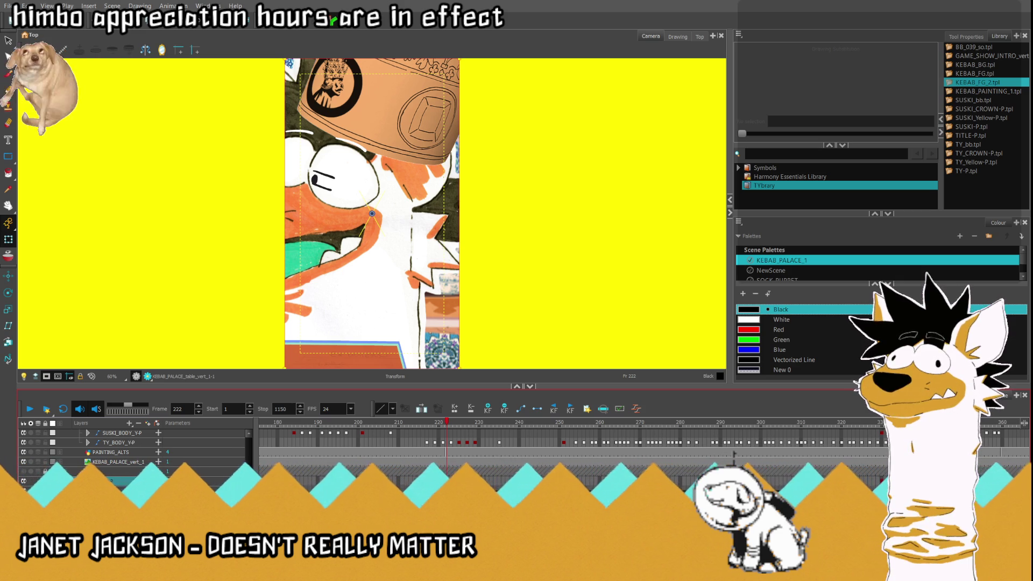
key("ctrl+z")
left_click_drag(466, 425, 482, 426)
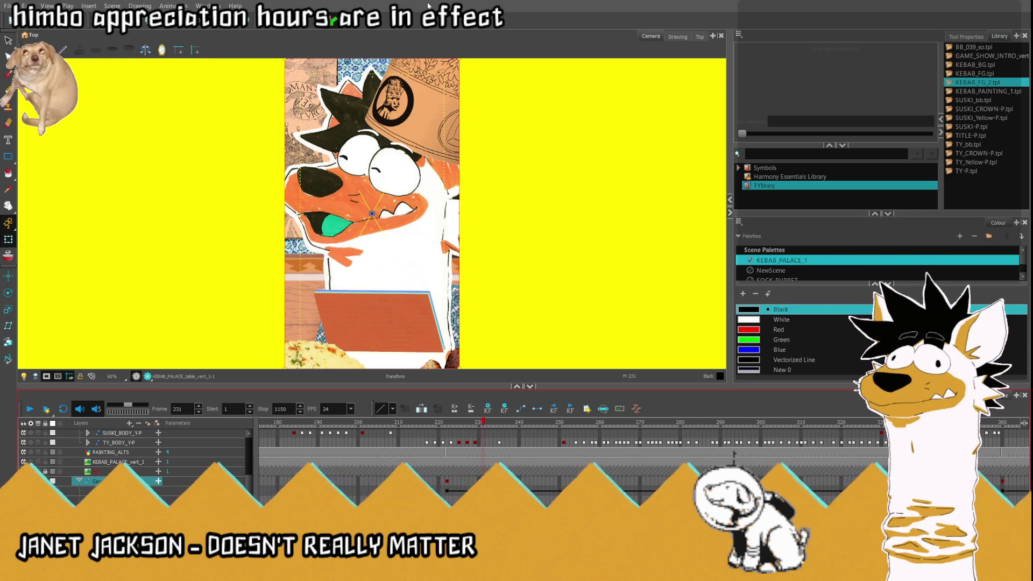
Step: Review the camera keyframes at frames 331, 334, 222, 95, 330 and 360
left_click(886, 423)
key("period")
key("period")
key("period")
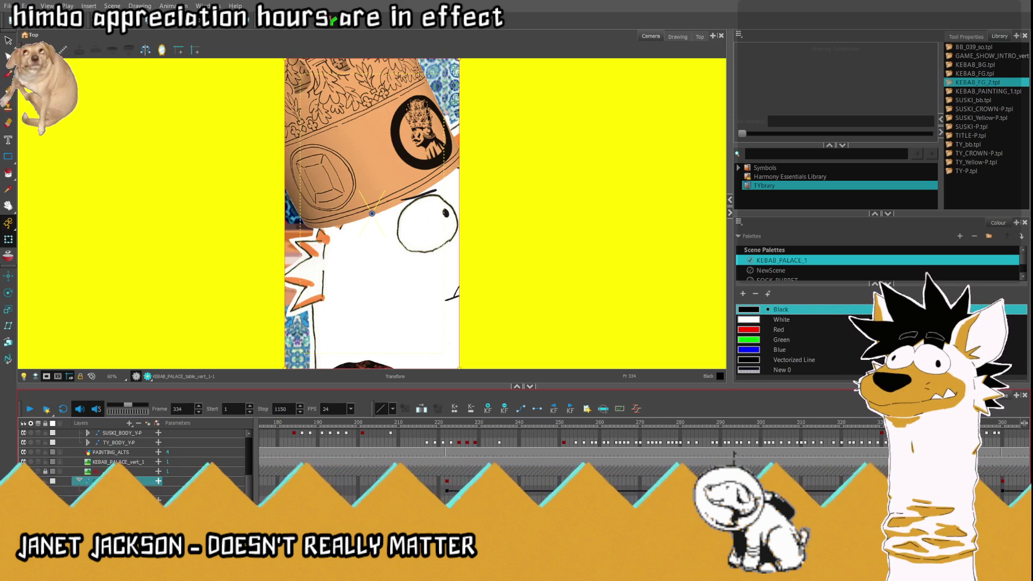
left_click(447, 483)
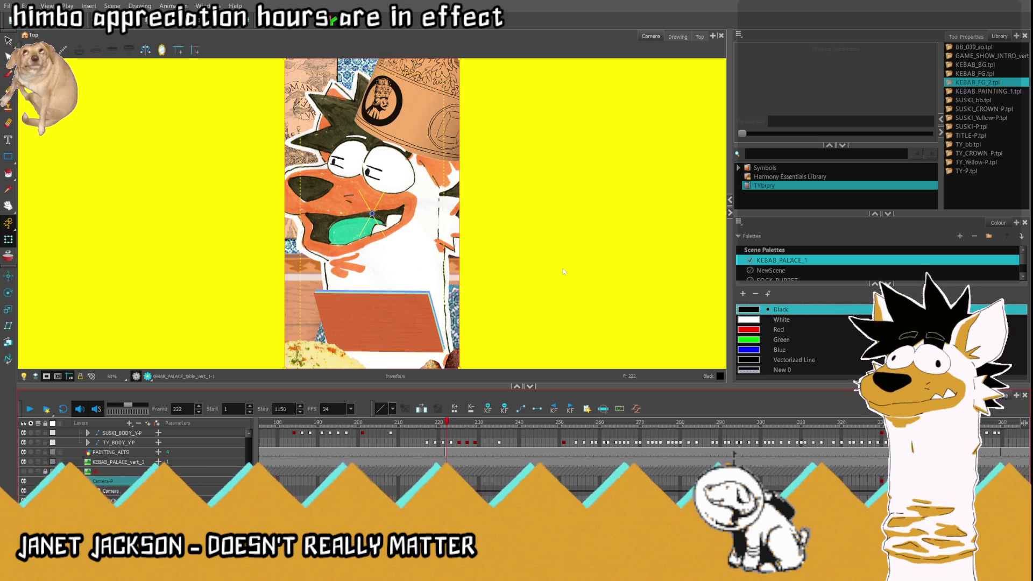
scroll(568, 455, "left", 5)
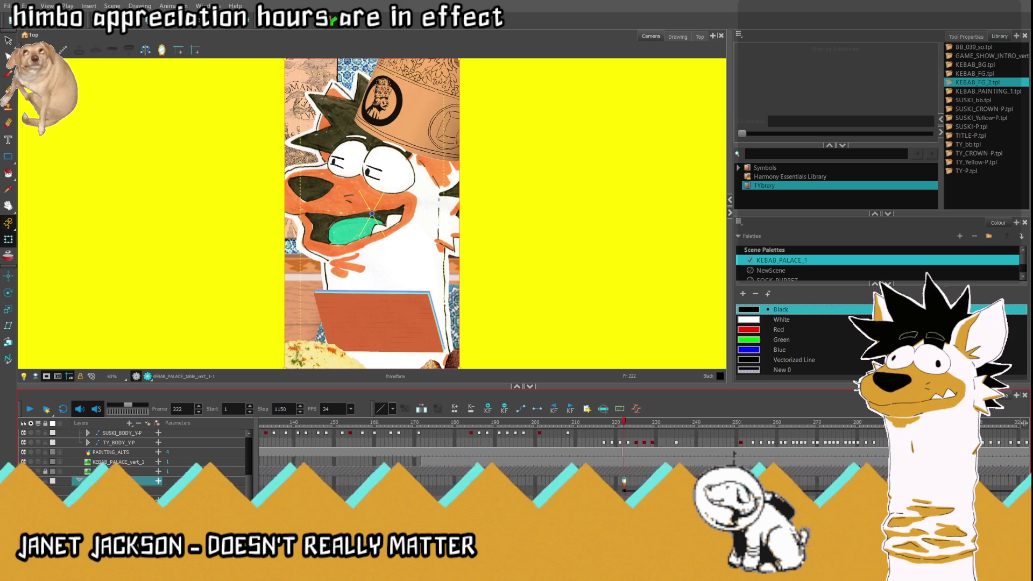
left_click(332, 483)
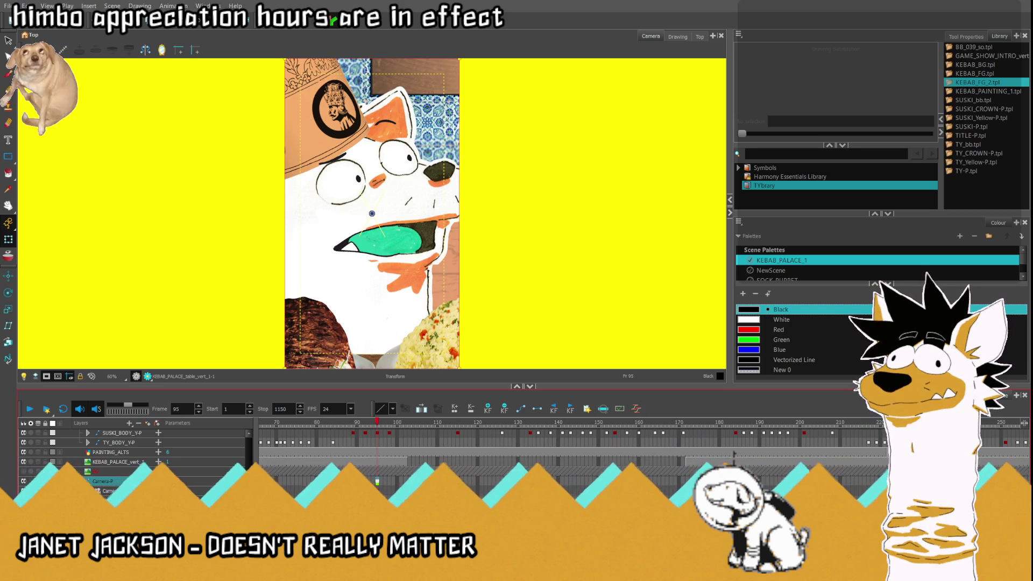
scroll(571, 447, "right", 7)
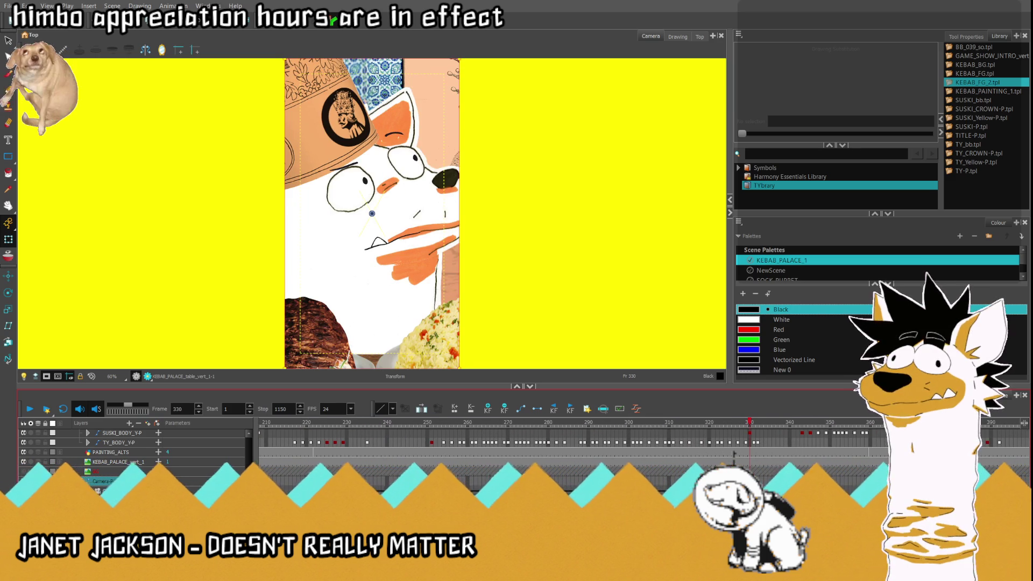
left_click(749, 483)
left_click(870, 481)
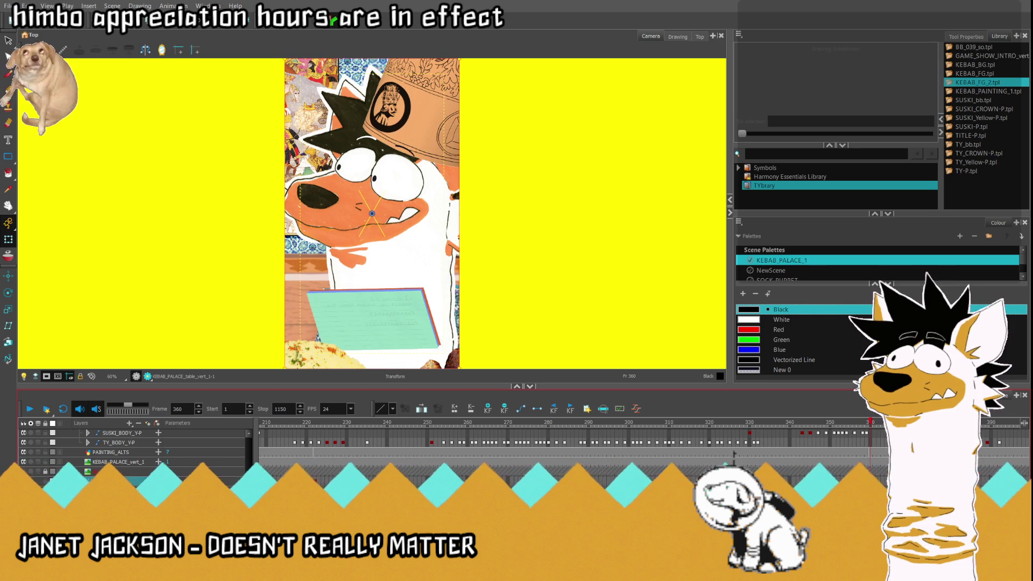
Step: Scrub the close-ups from 360 through 464–470 to 541, then return to frame 360
left_click_drag(374, 424, 806, 462)
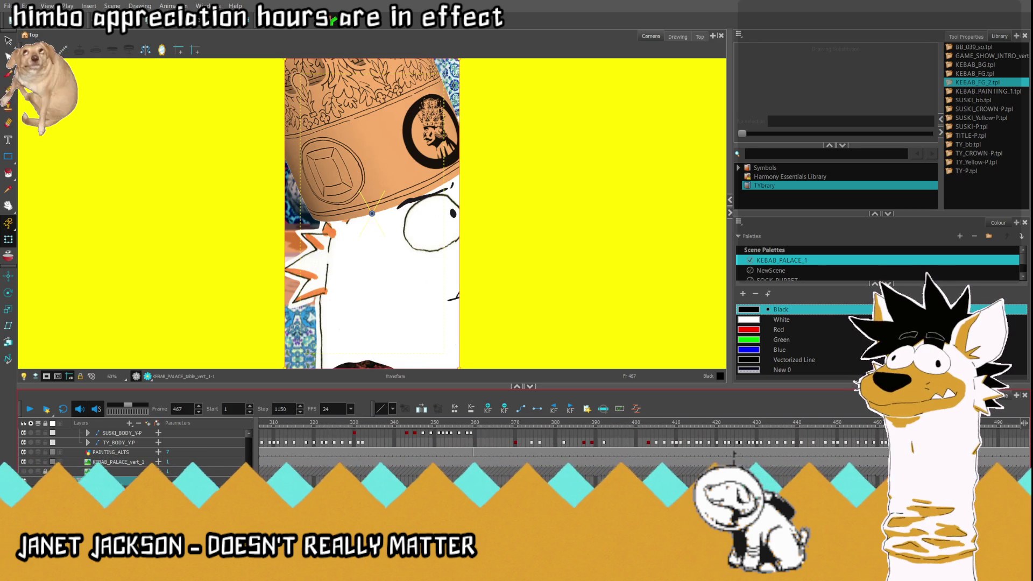
left_click(356, 482)
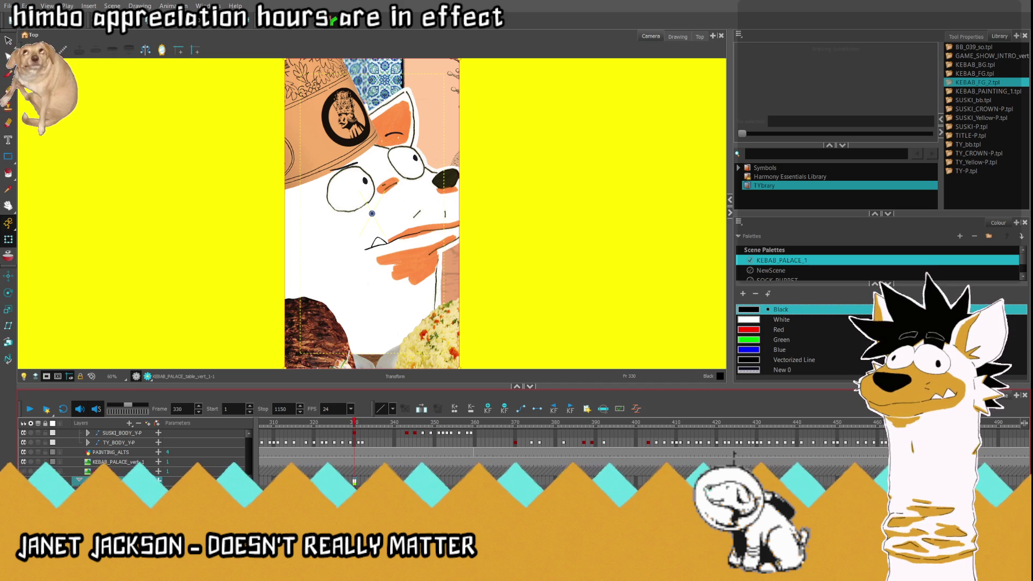
left_click_drag(354, 424, 897, 423)
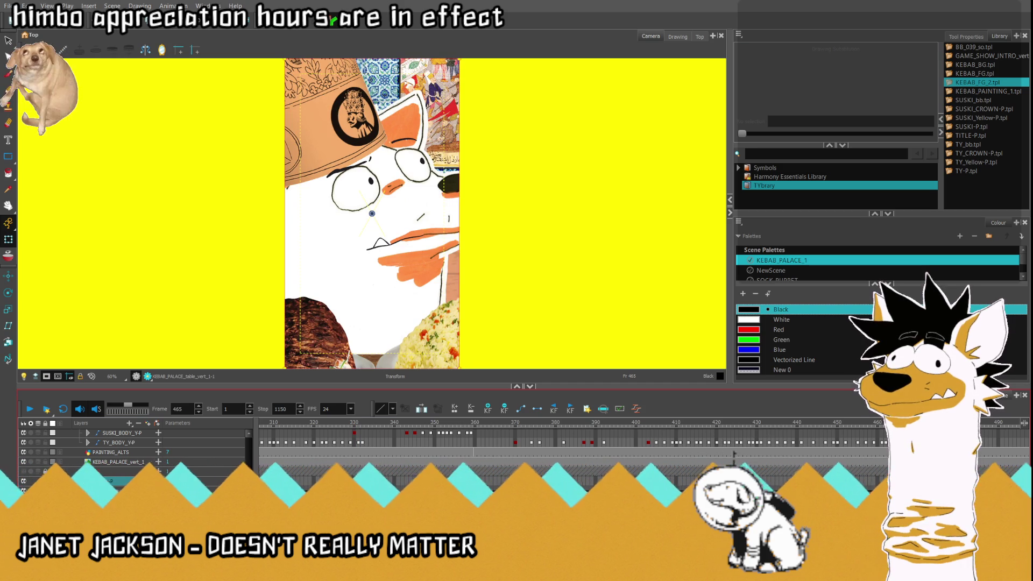
left_click(798, 423)
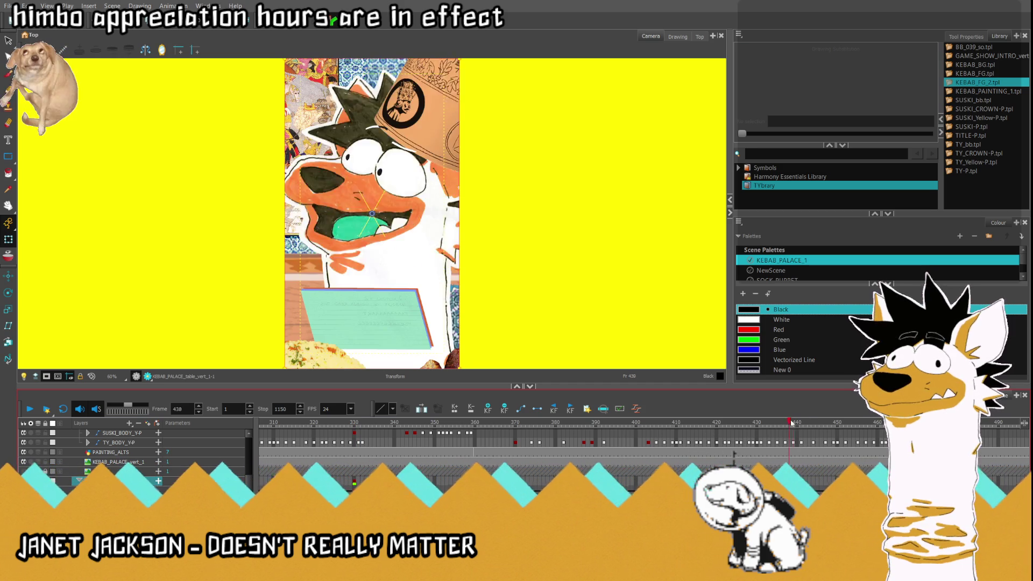
left_click(918, 423)
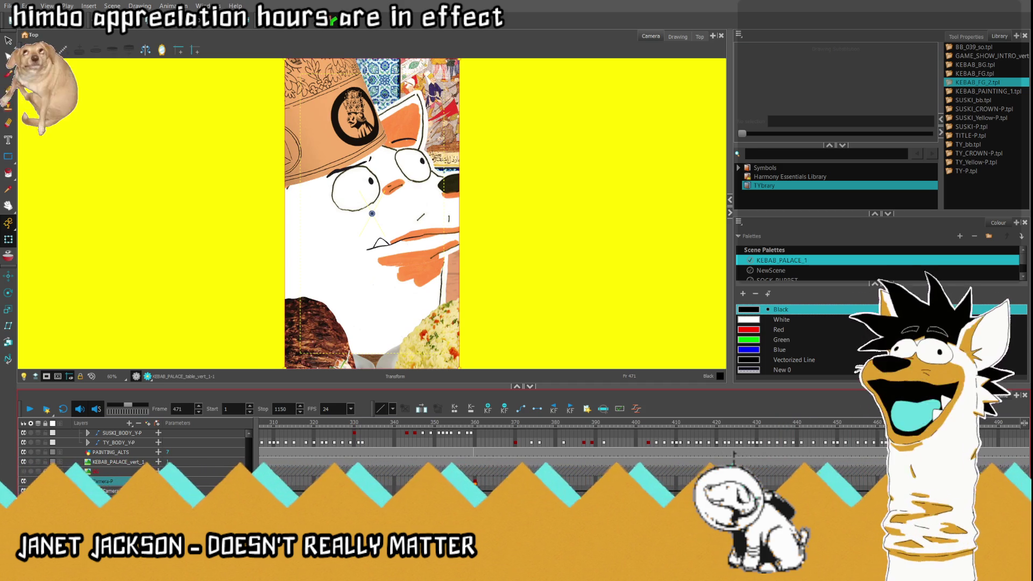
scroll(640, 430, "right", 5)
left_click(640, 424)
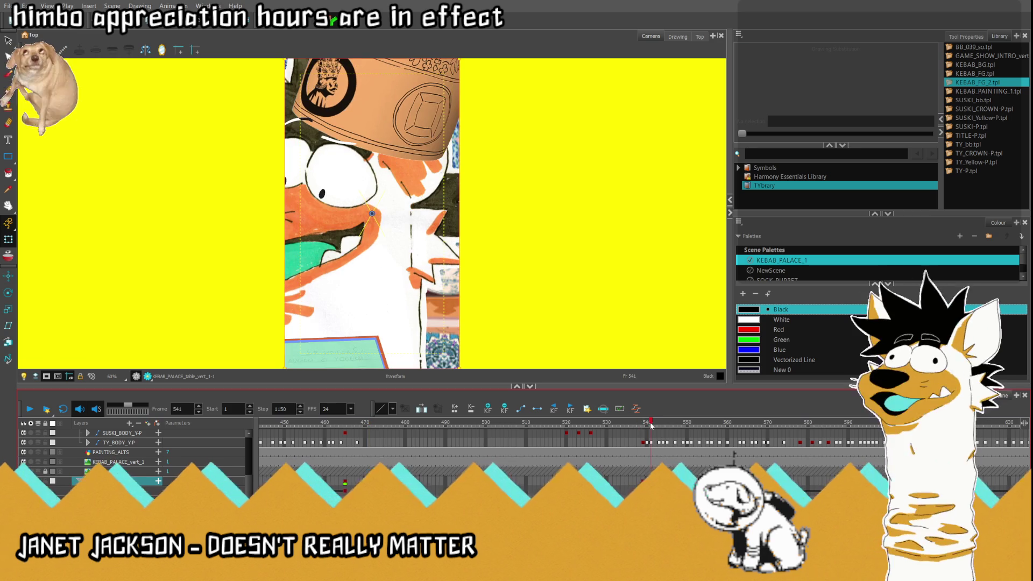
scroll(640, 430, "left", 2)
scroll(640, 430, "left", 1)
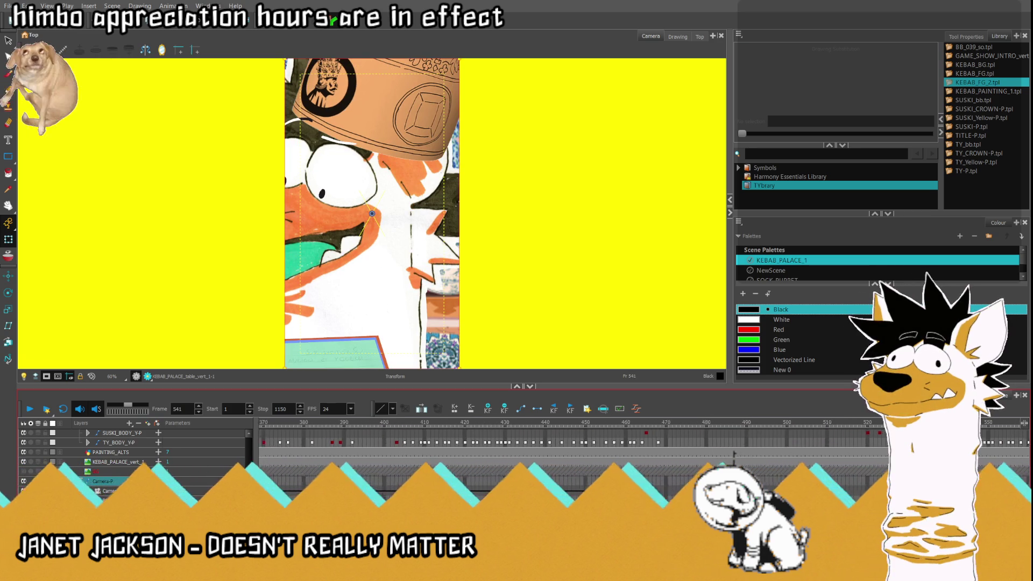
left_click(291, 423)
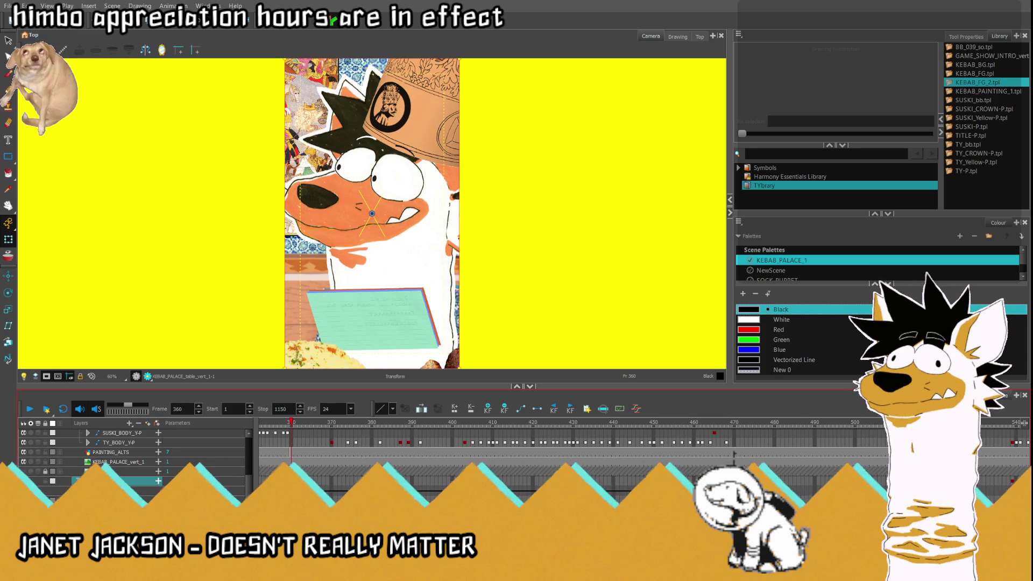
key("ctrl+z")
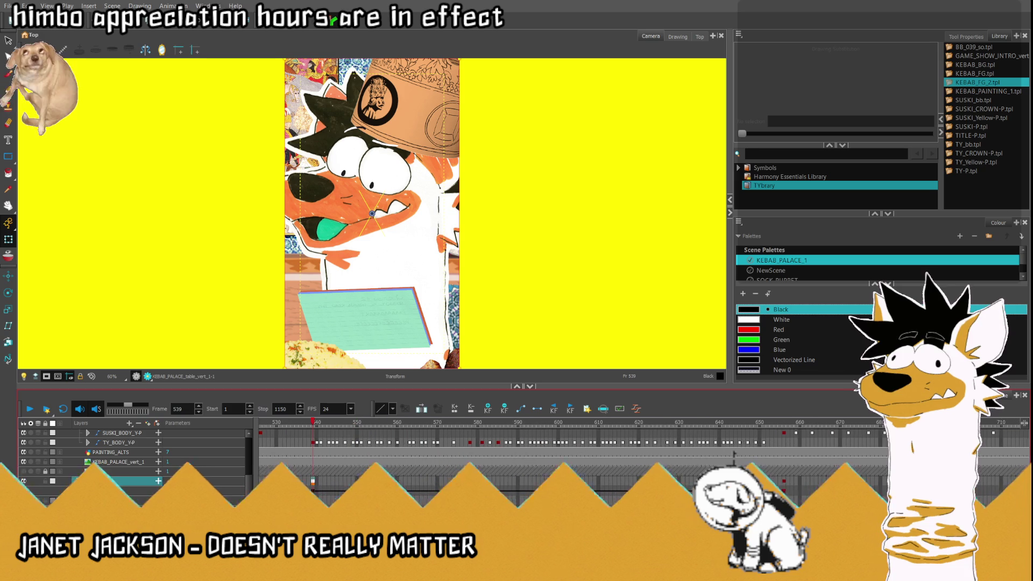
Step: Compare the close-ups at frames 656 and 465, ending on frame 656
left_click(783, 422)
scroll(592, 441, "left", 2)
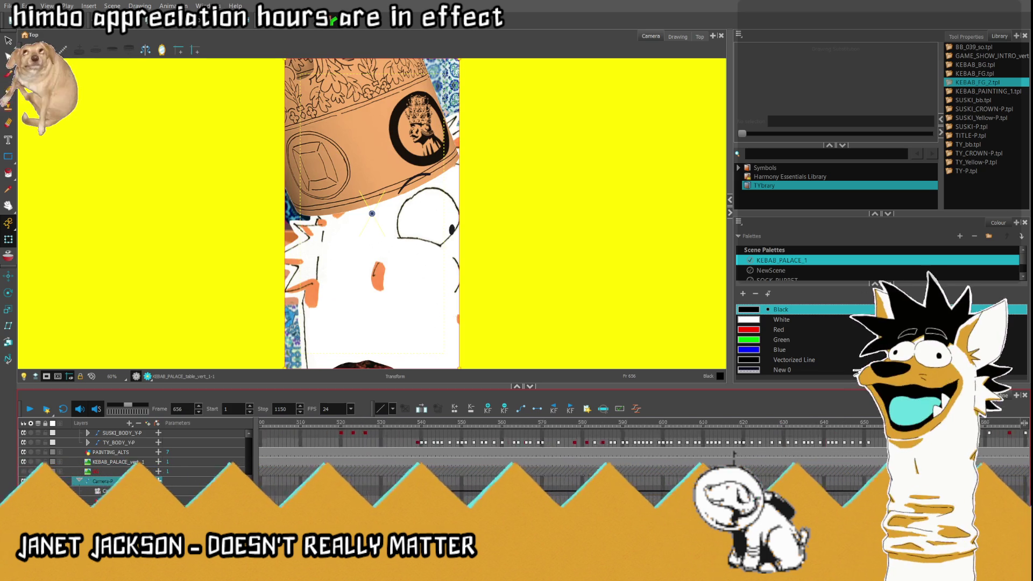
scroll(592, 441, "left", 2)
scroll(592, 441, "left", 2)
left_click(297, 422)
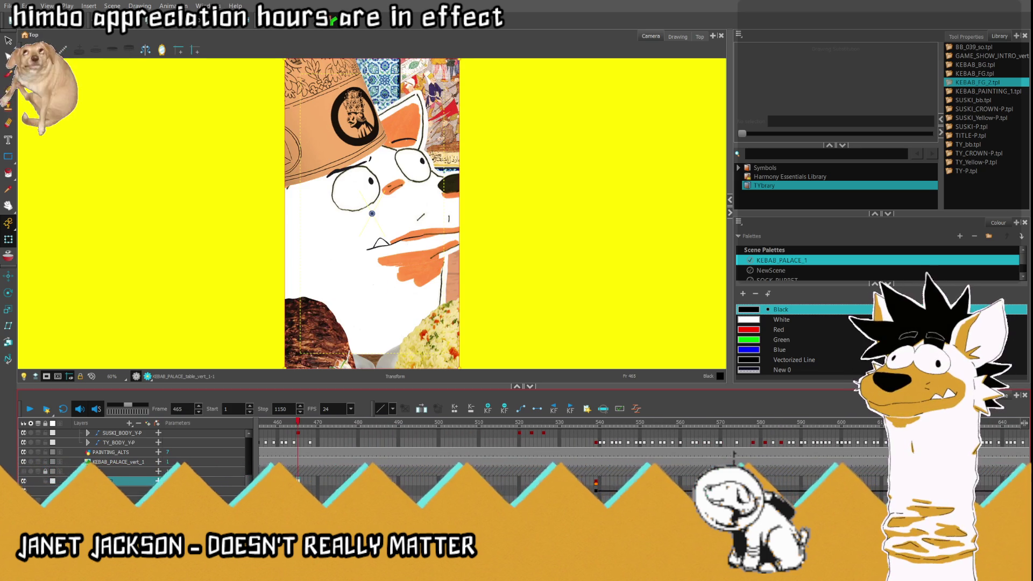
scroll(733, 454, "right", 2)
scroll(733, 454, "right", 2)
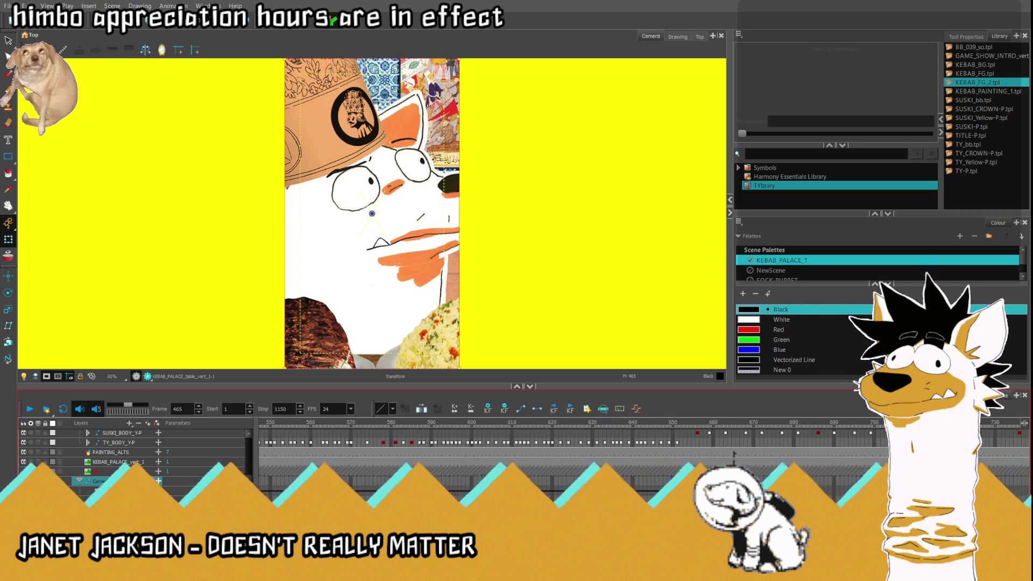
left_click(697, 422)
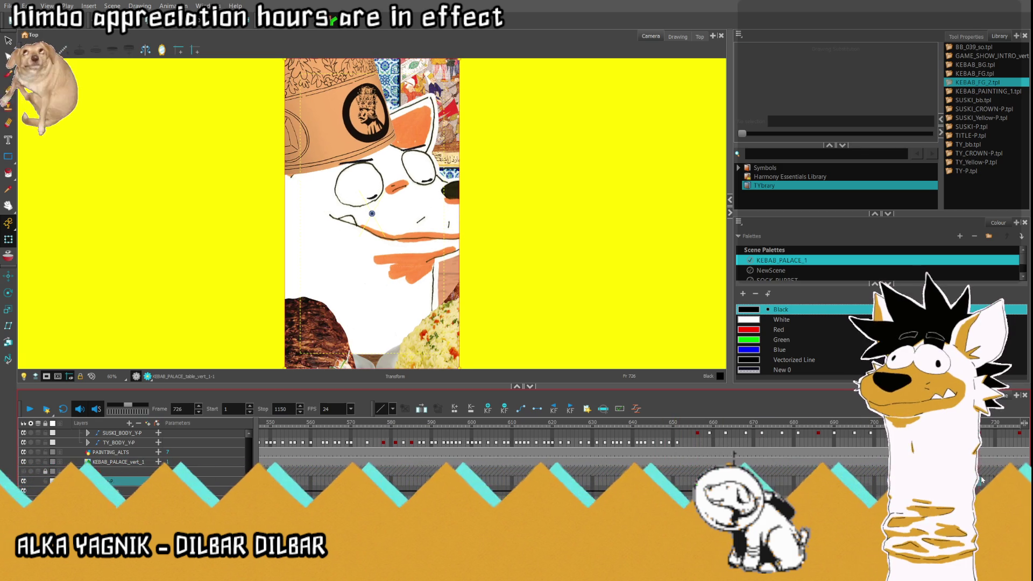
scroll(627, 447, "right", 10)
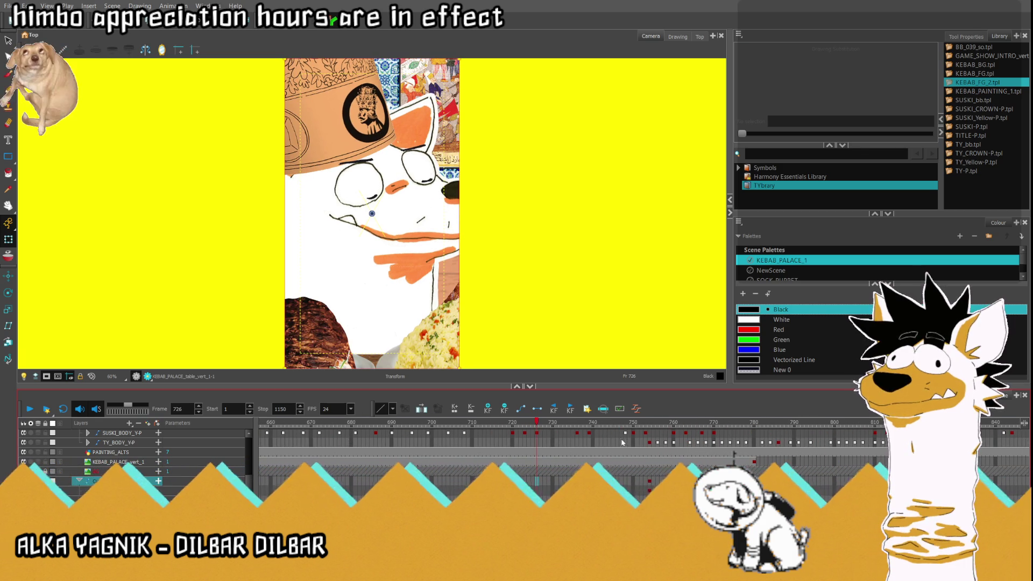
Step: Scrub forward to about frame 760, then return to the scene's first frame
mouse_move(538, 421)
left_mouse_down()
mouse_move(676, 439)
mouse_move(649, 439)
left_mouse_up()
scroll(734, 455, "left", 20)
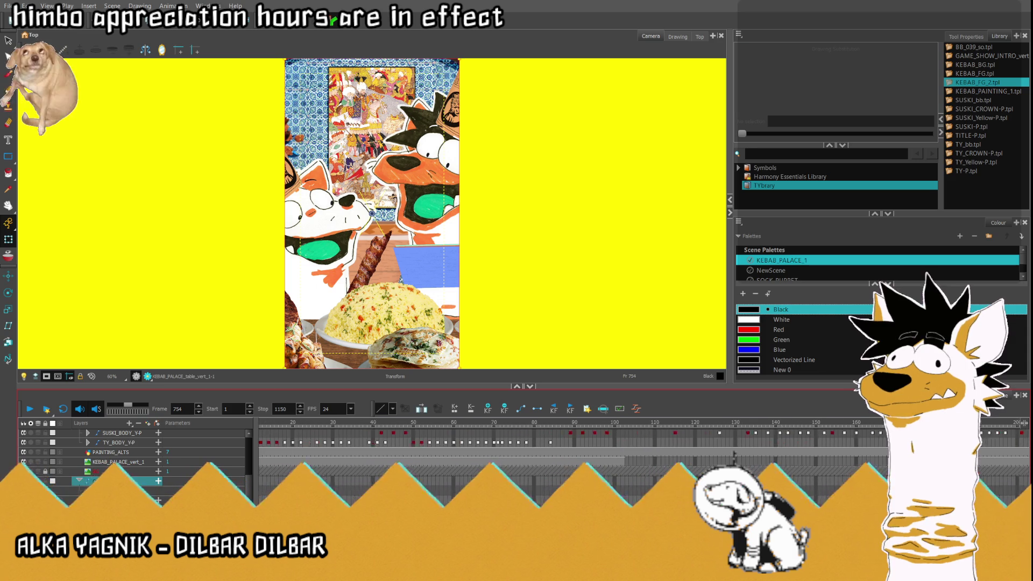
scroll(733, 454, "left", 20)
key("shift+comma")
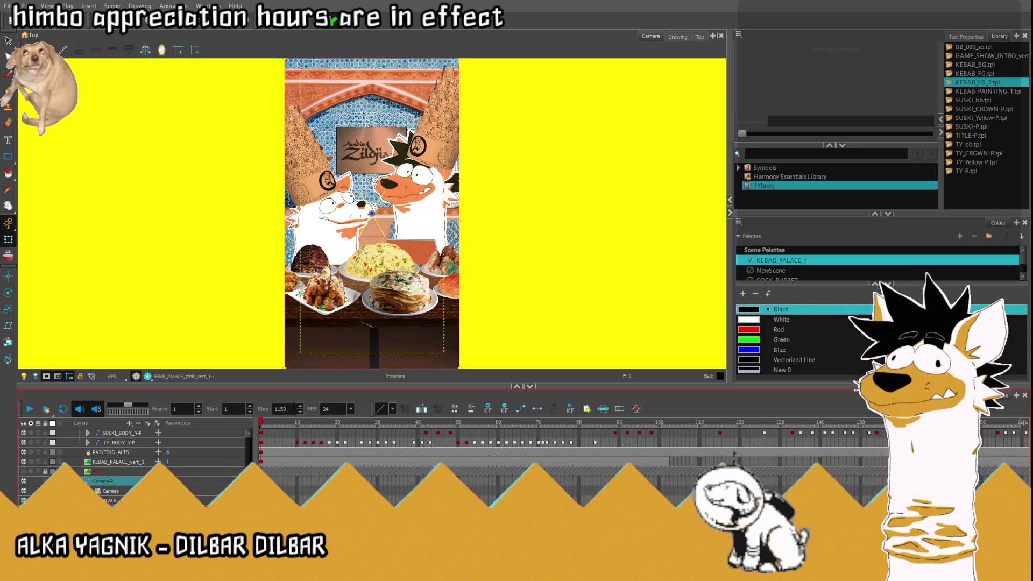
scroll(733, 455, "right", 13)
scroll(733, 455, "right", 13)
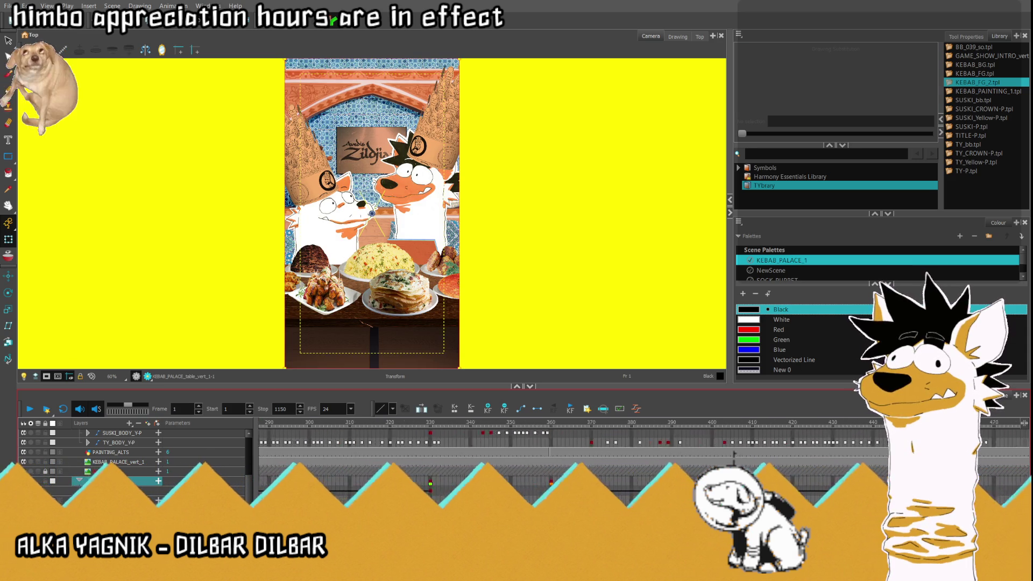
scroll(733, 454, "right", 13)
scroll(734, 454, "right", 5)
scroll(734, 454, "right", 5)
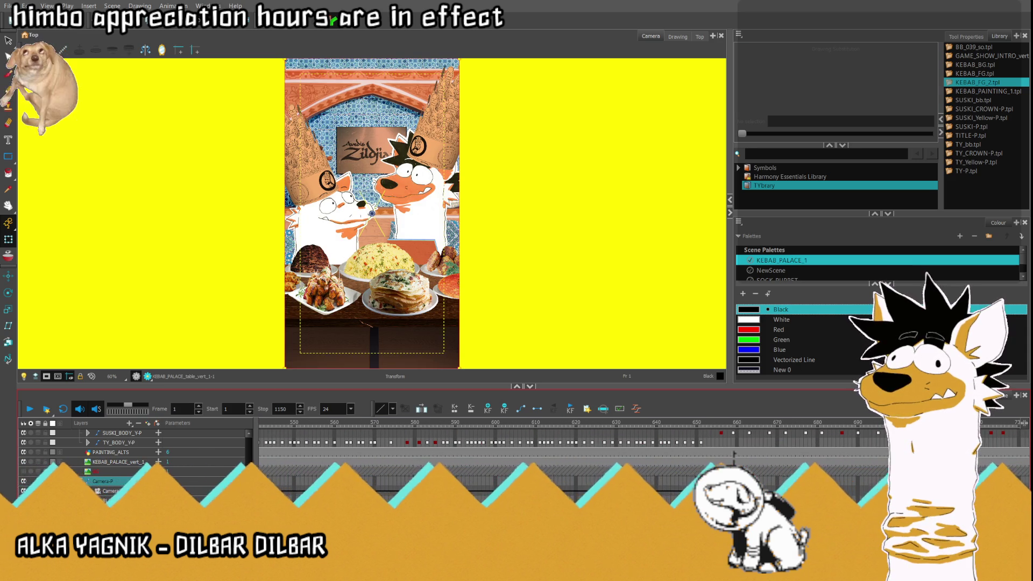
Step: Scrub through frames 661–754 and 855–904 to review the wider table shot
left_click(740, 423)
left_click_drag(755, 426, 826, 423)
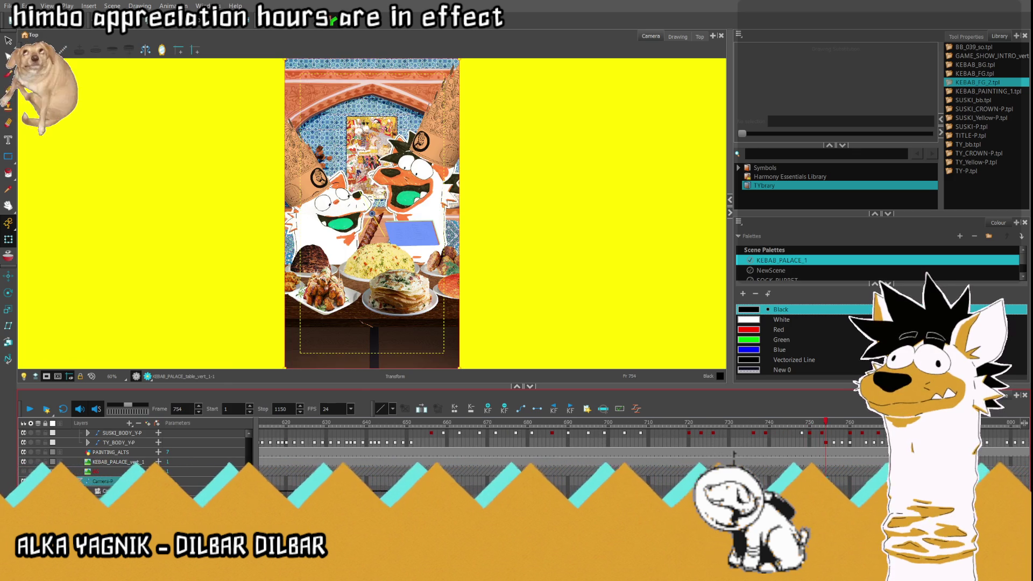
scroll(780, 455, "right", 10)
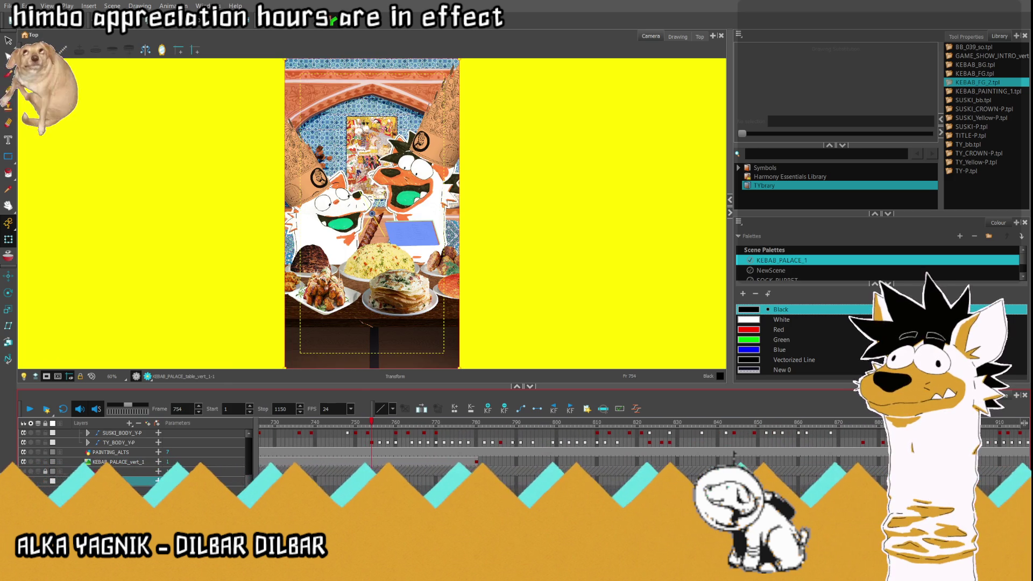
left_click(780, 423)
mouse_move(779, 425)
left_mouse_down()
mouse_move(975, 424)
mouse_move(1024, 448)
mouse_move(759, 473)
left_mouse_up()
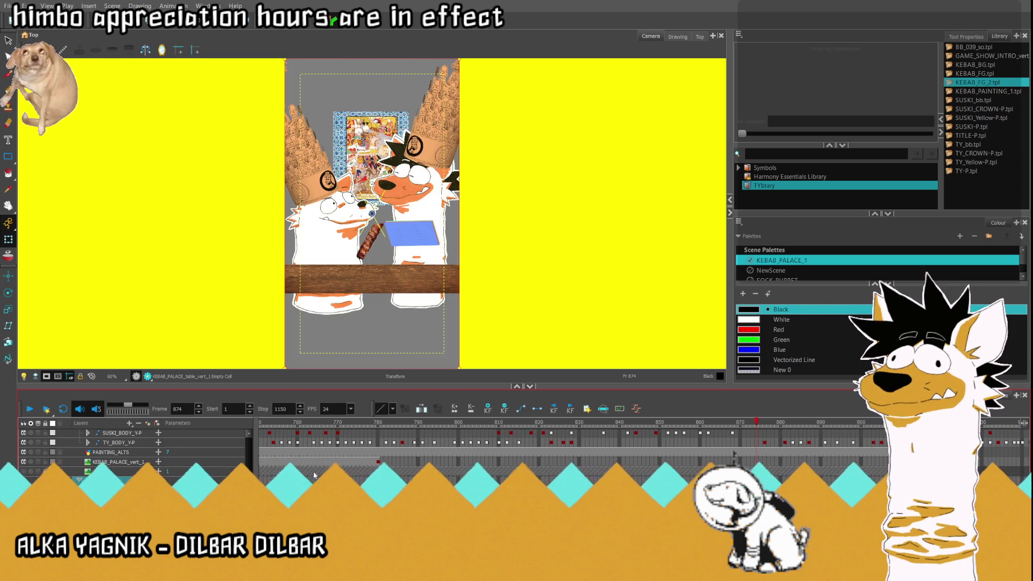
Step: Select the KEBAB_PALACE_vert_1 background cells at frames 777 and 779 to preview the drawing
left_click(368, 462)
mouse_move(373, 433)
left_mouse_down()
mouse_move(225, 432)
mouse_move(1026, 469)
mouse_move(446, 469)
left_mouse_up()
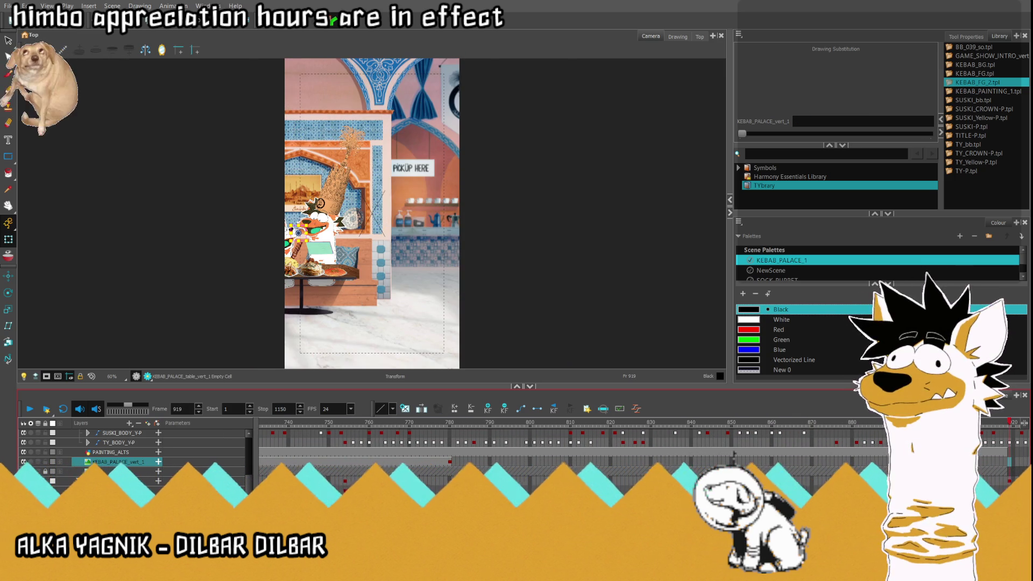
left_click(446, 461)
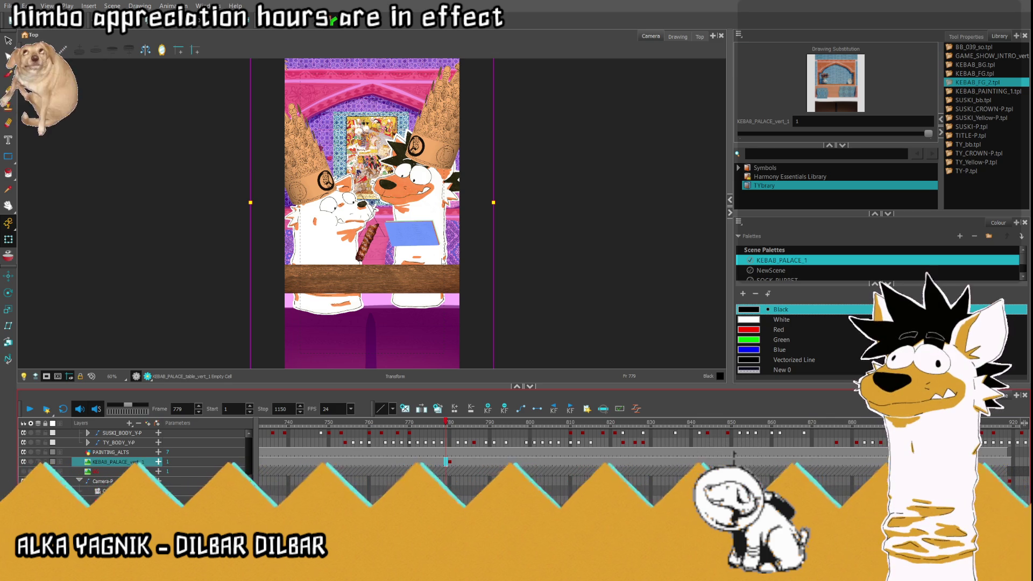
Step: Play the animation from frame 780 and stop at frame 942
left_click(450, 462)
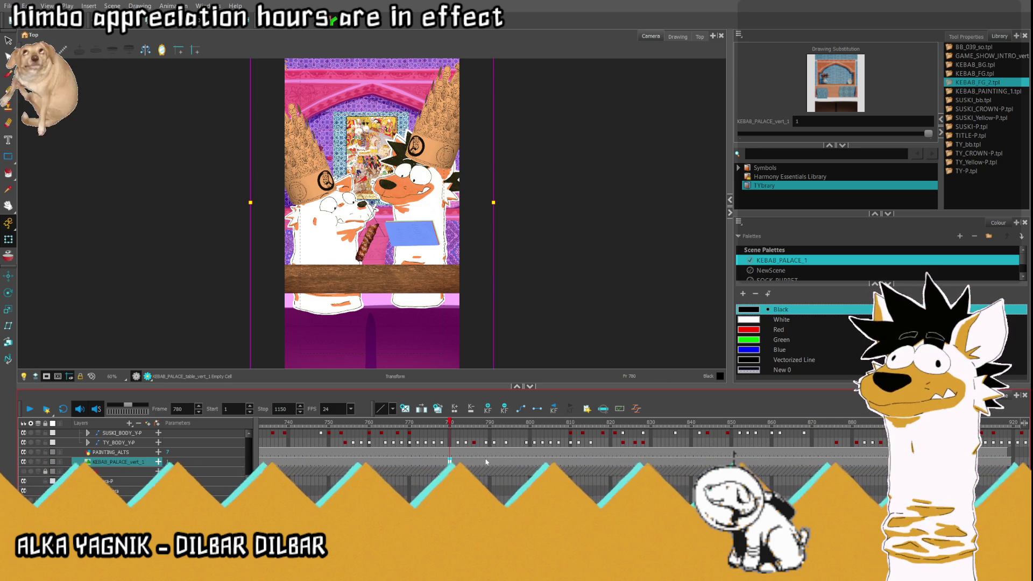
left_click_drag(442, 423, 389, 423)
left_click(31, 409)
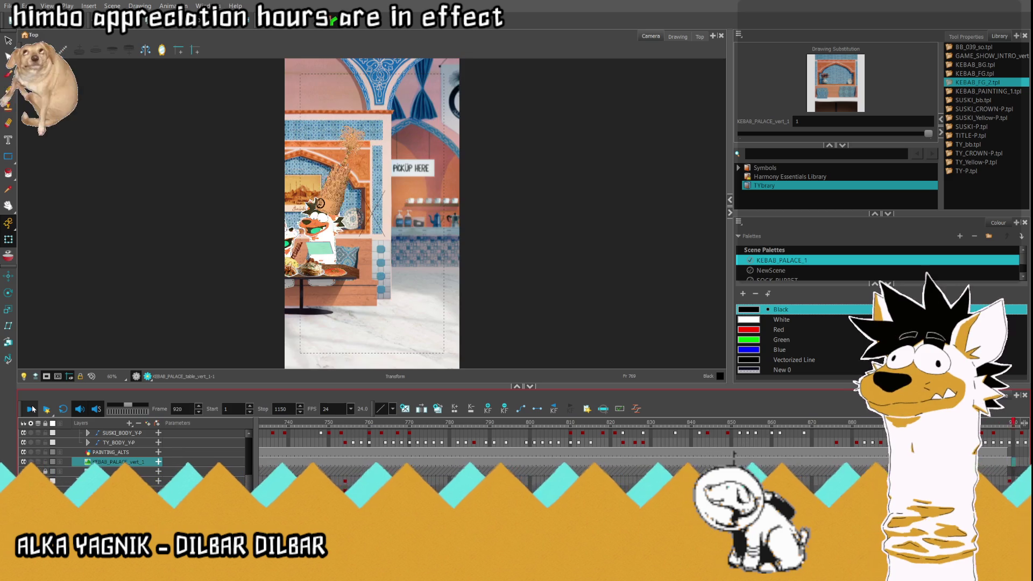
left_click(31, 408)
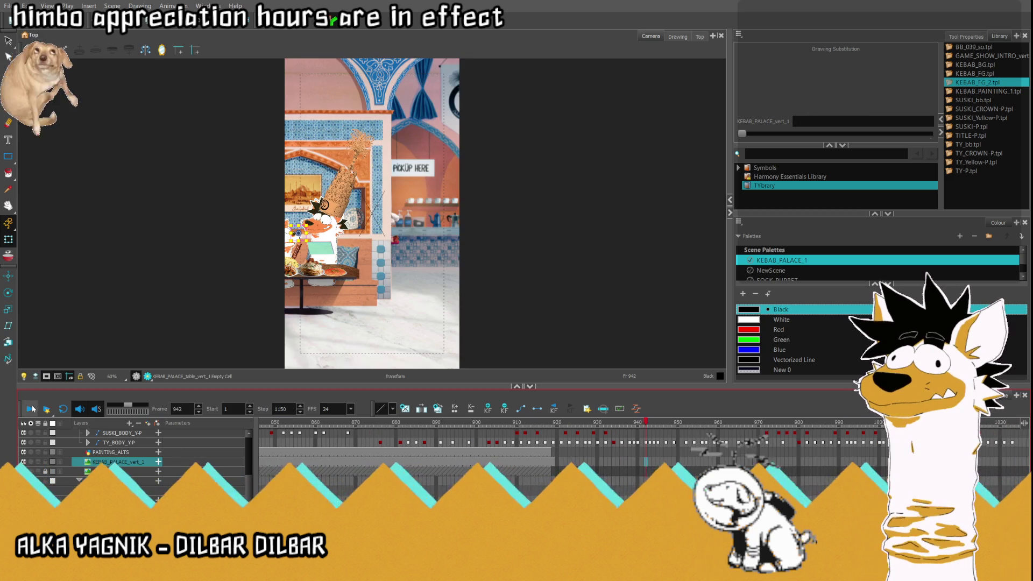
Step: Step through the restaurant-interior shot from frame 919 and 938 forward to 984
left_click(552, 462)
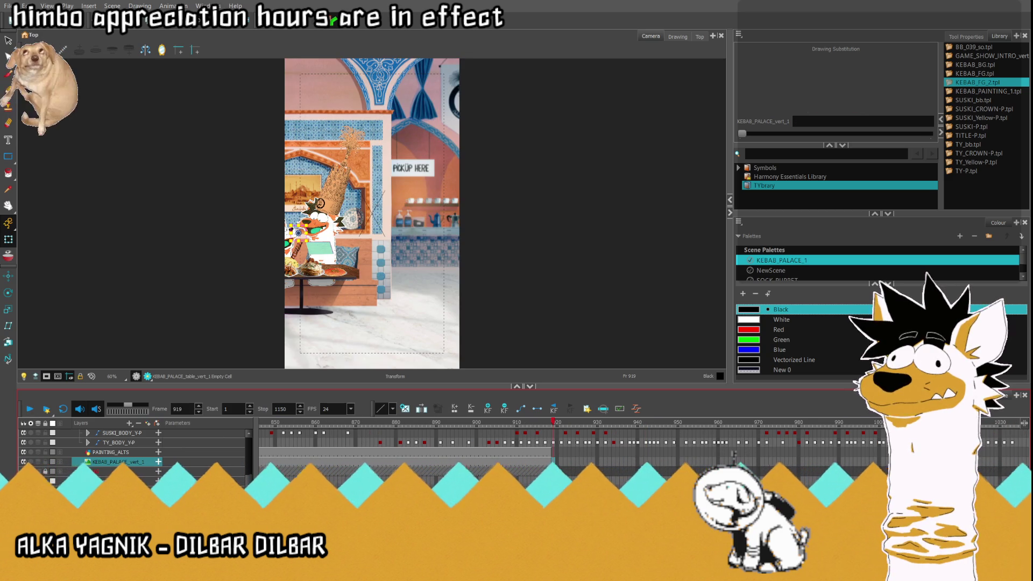
left_click(629, 462)
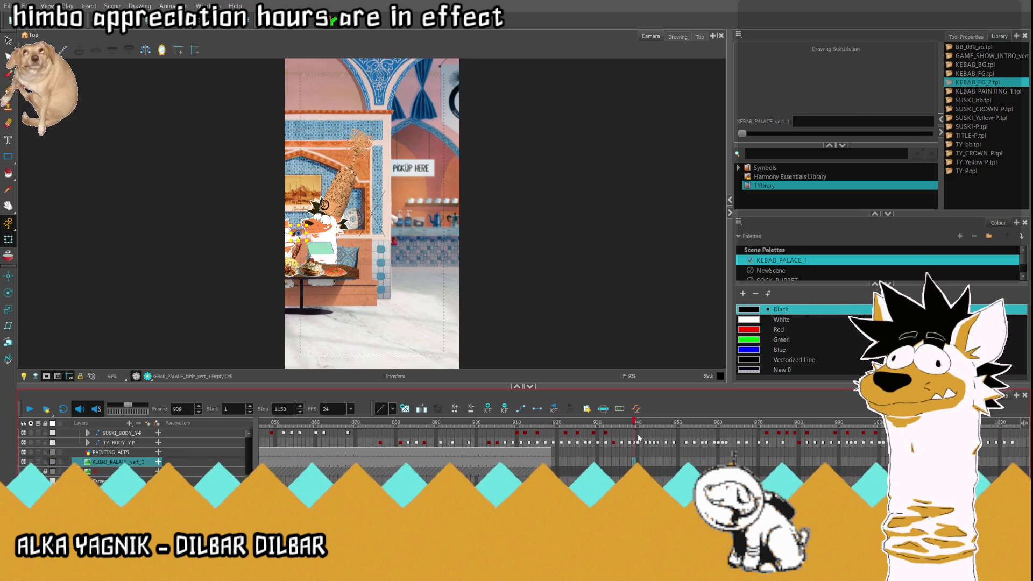
left_click_drag(631, 462, 665, 459)
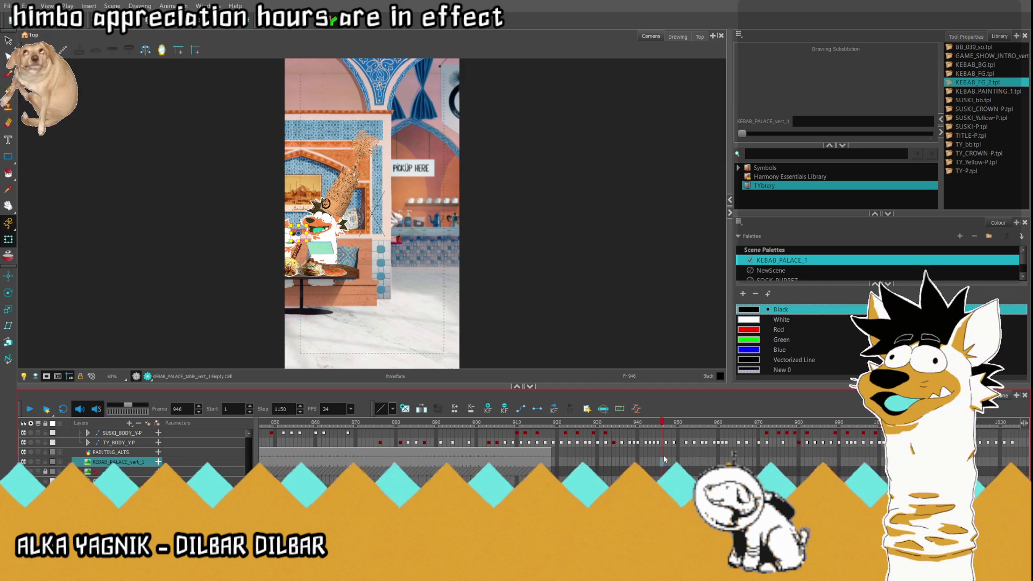
left_click_drag(664, 459, 814, 461)
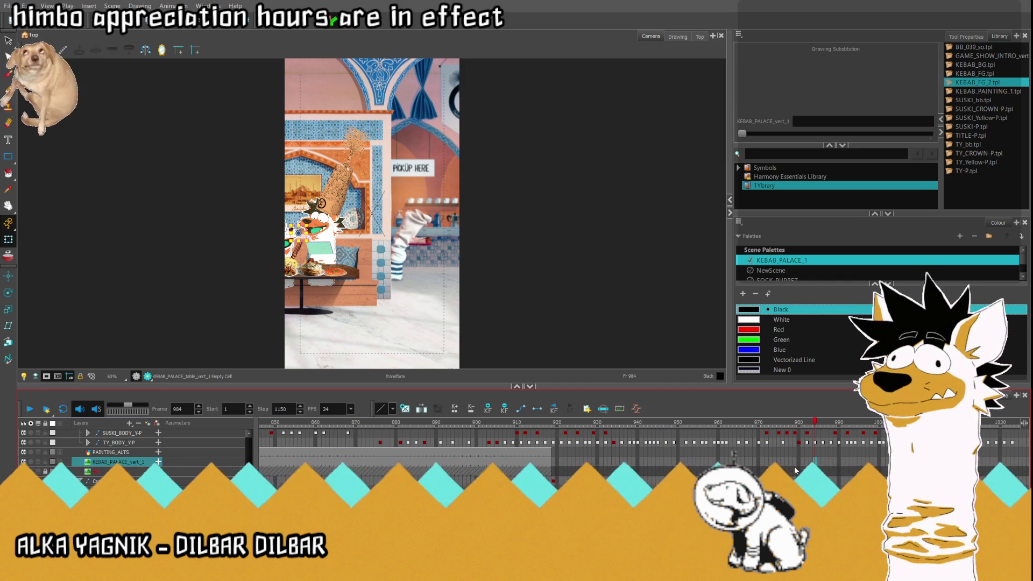